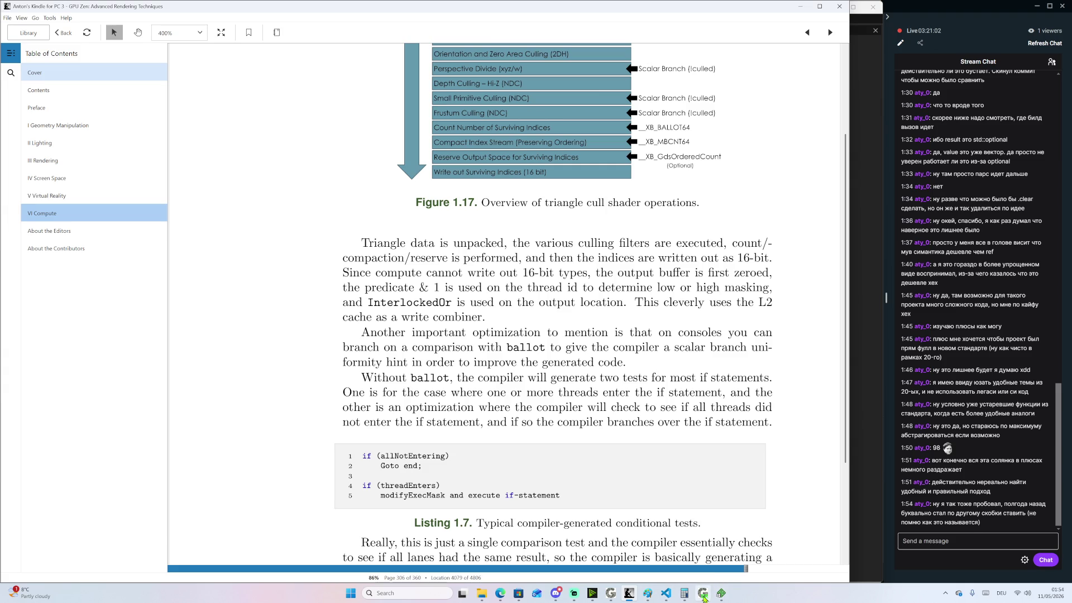
# Leave the GPU Zen reading at Listing 1.7 and bring up Windows app search
pyautogui.press('super')
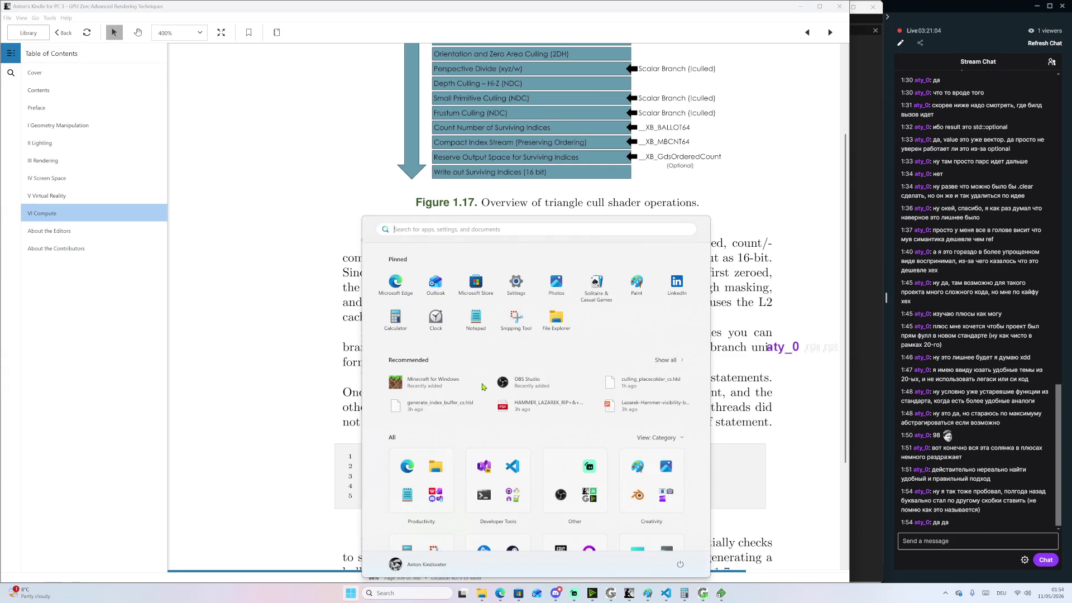
# Launch Visual Studio Insiders by searching 'vi' in the Start menu
pyautogui.write('vi')
pyautogui.press('Down')
pyautogui.press('Down')
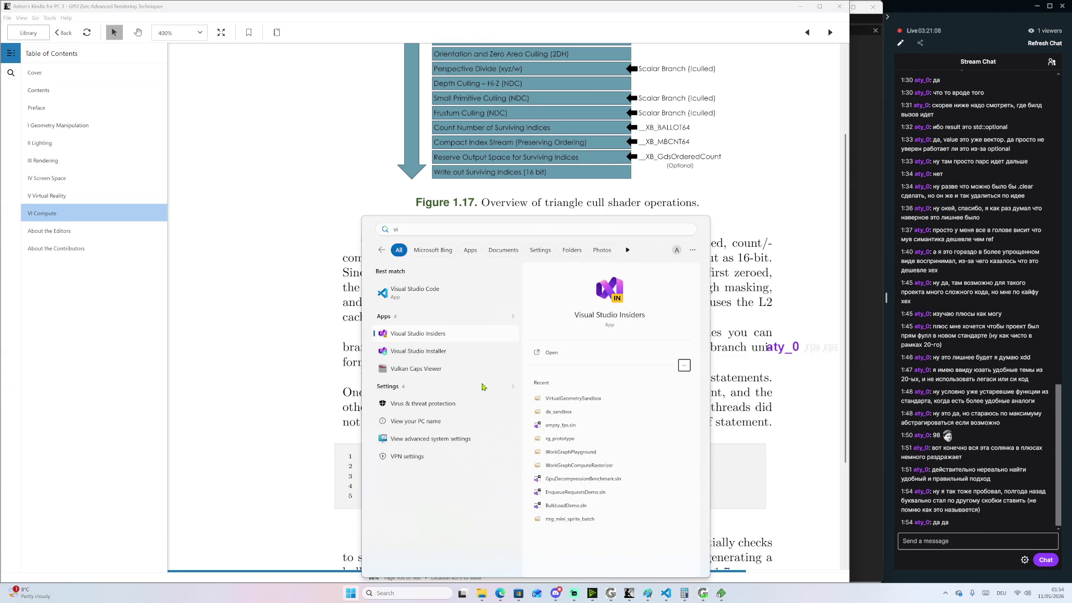
pyautogui.press('Return')
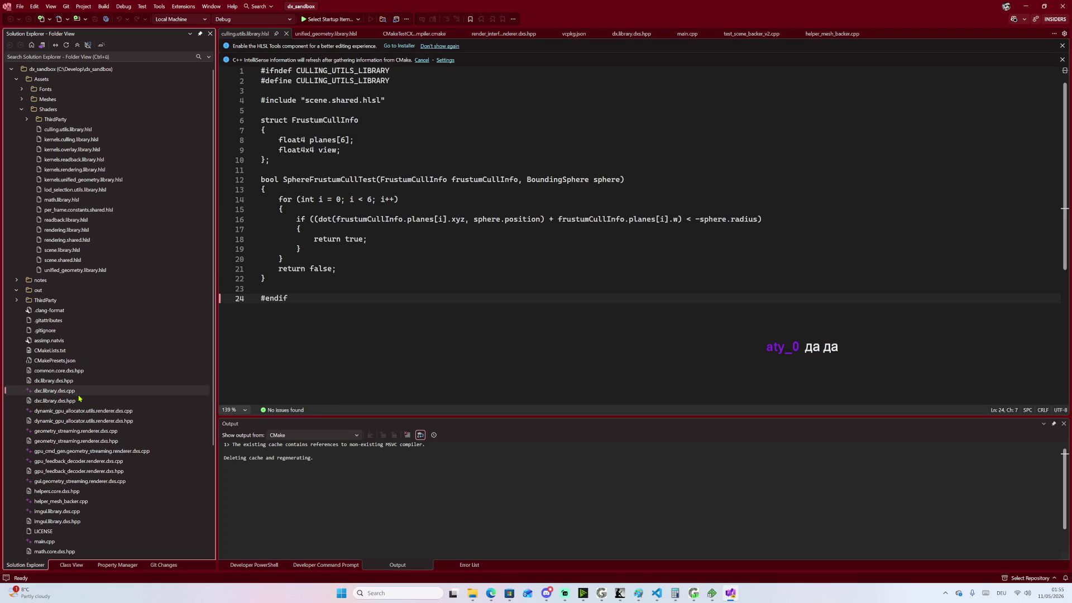
# Open persistent_page_loader.renderer.dxs.cpp and restore the IDE window down beside the chat
pyautogui.scroll(-3, 77, 403)
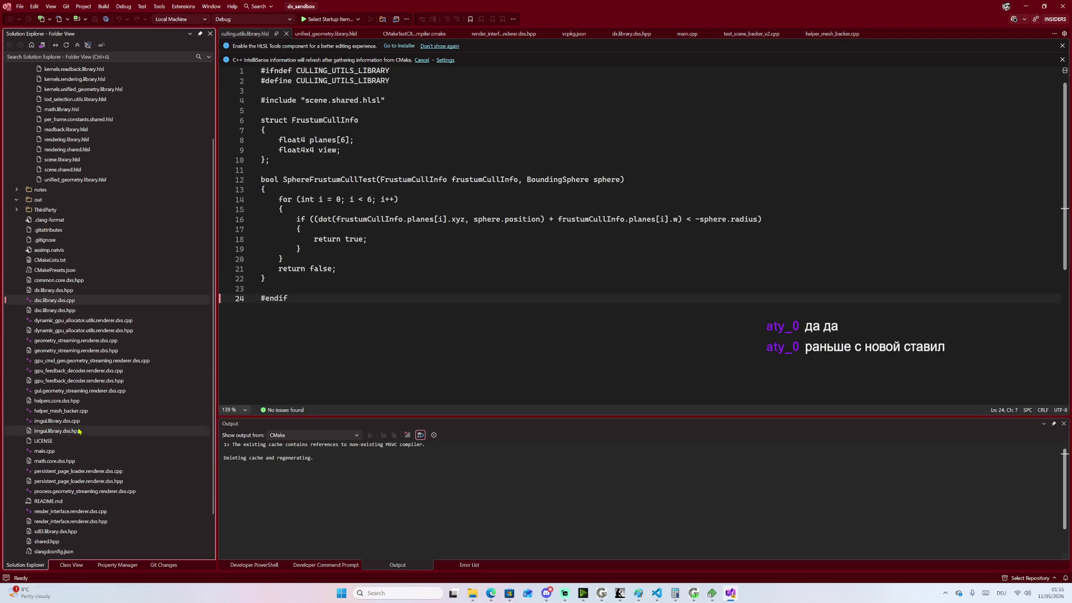
pyautogui.doubleClick(78, 471)
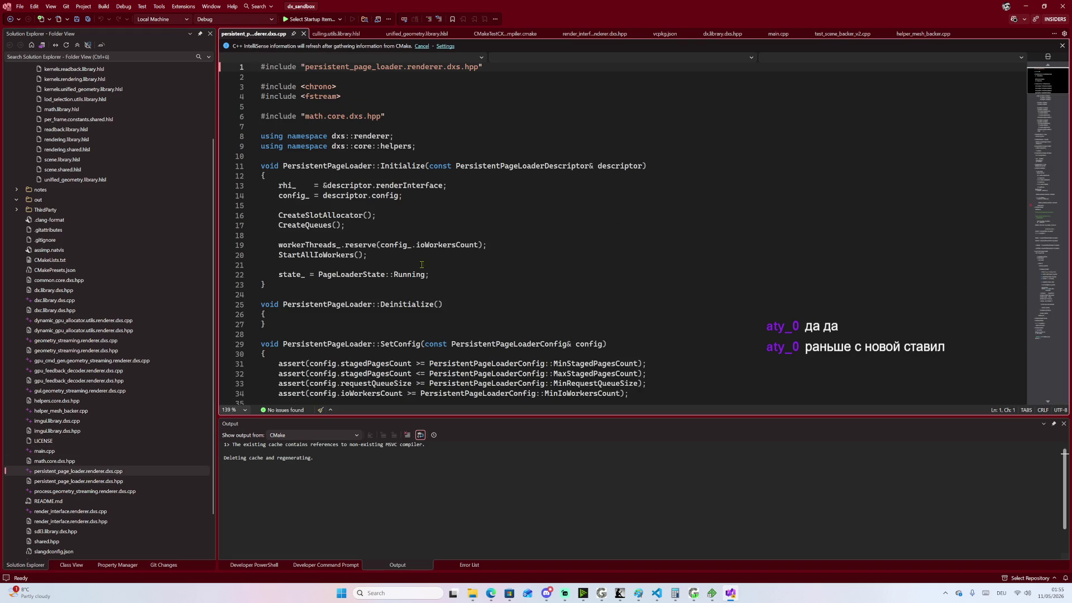
pyautogui.press('super+Down')
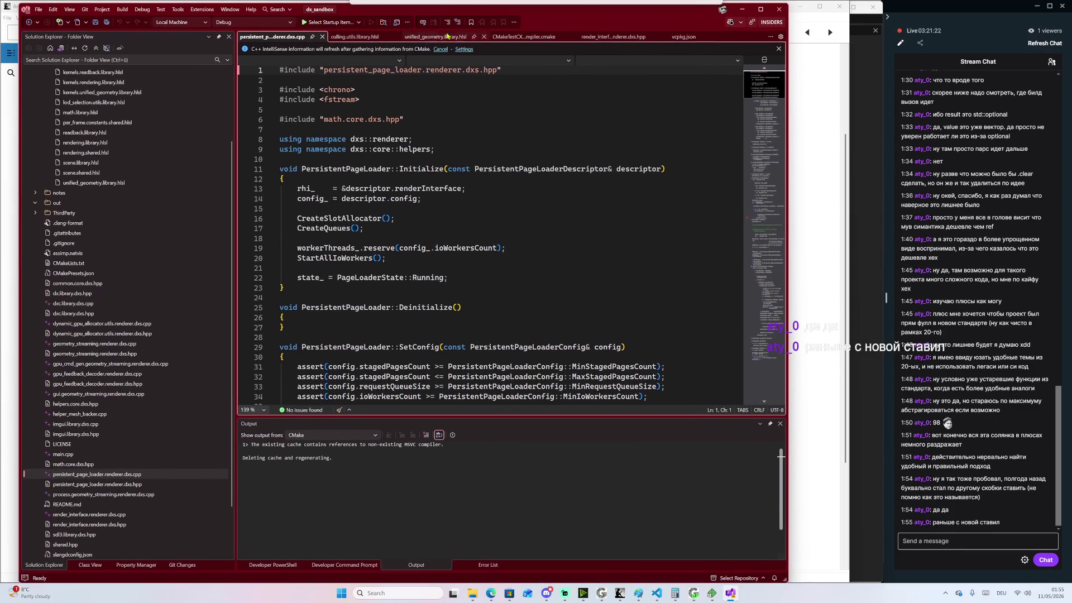
# Highlight the dxs::renderer namespace on line 8 and the rhi underscore on line 13
pyautogui.click(492, 169)
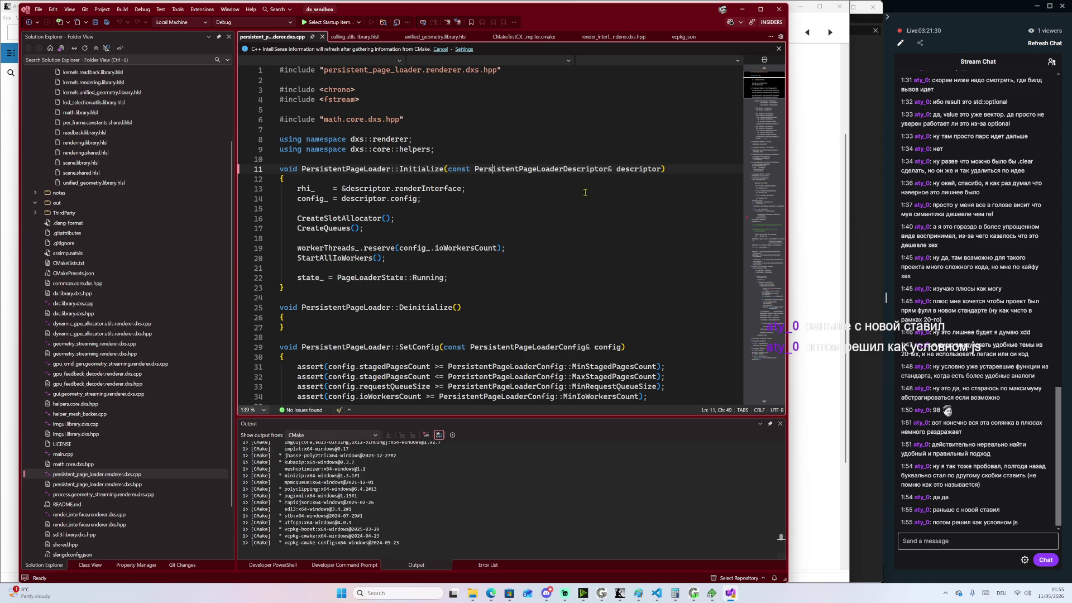
pyautogui.moveTo(351, 140); pyautogui.dragTo(413, 139)
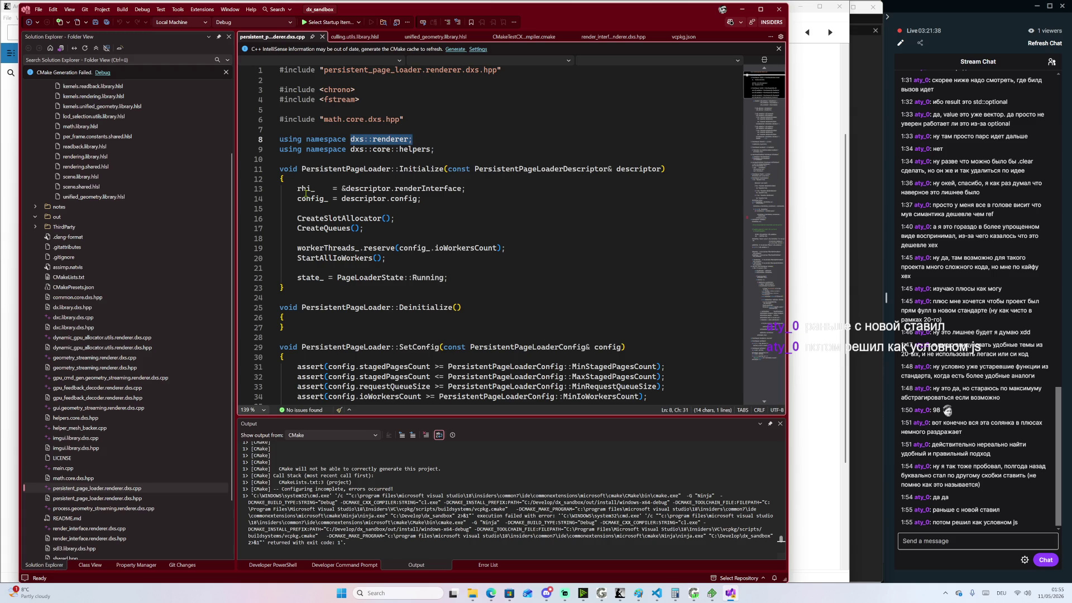
pyautogui.moveTo(310, 189); pyautogui.dragTo(314, 189)
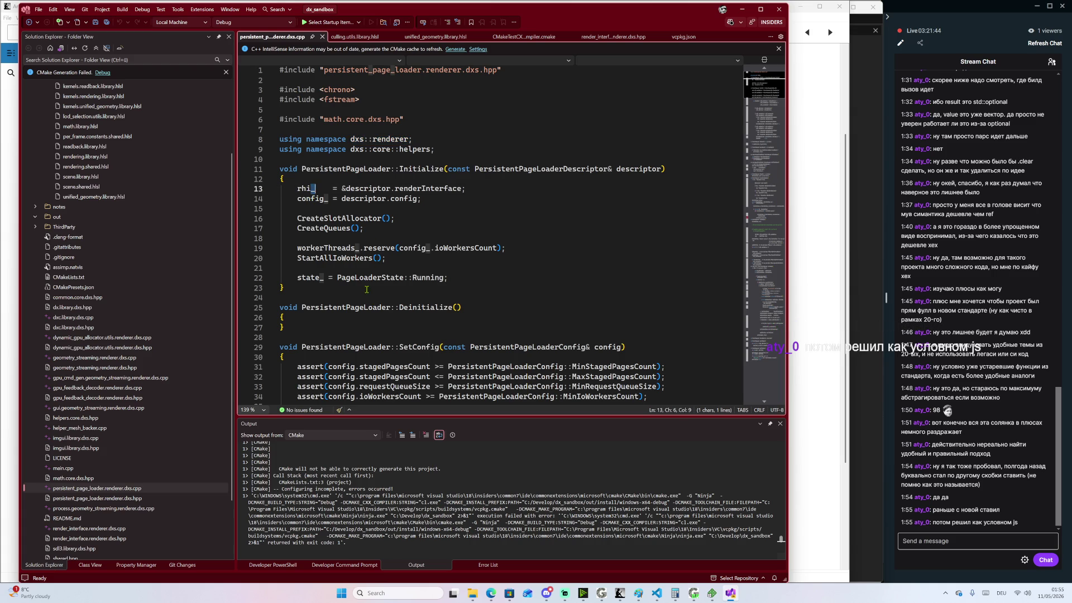
# Scroll down toward SetConfig and highlight the WaitingDeferredSetUp assignment on line 60
pyautogui.scroll(-3, 366, 289)
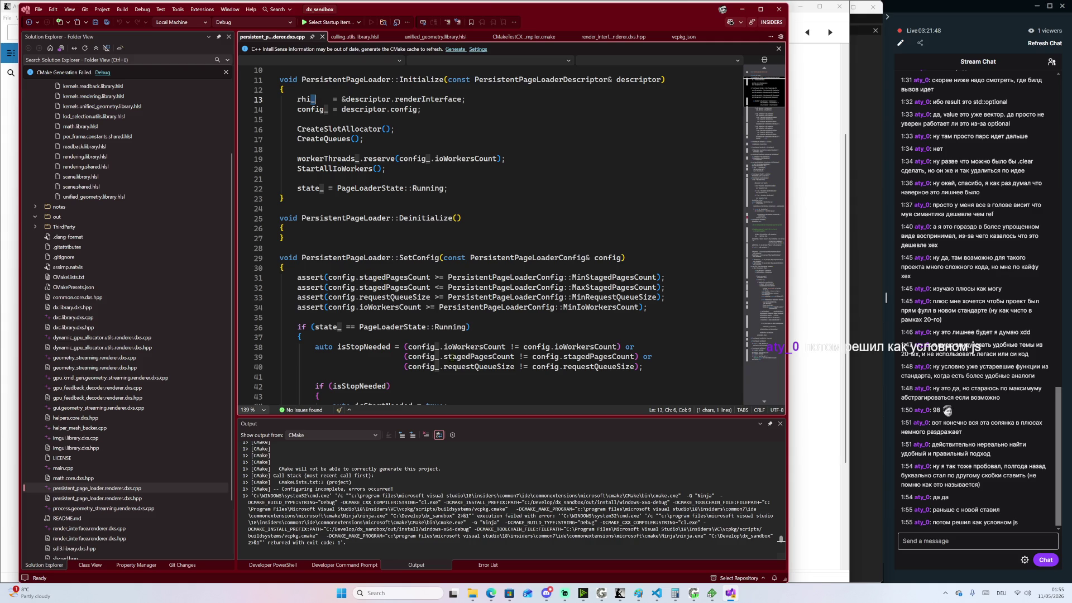
pyautogui.scroll(-2, 380, 206)
pyautogui.scroll(-5, 397, 257)
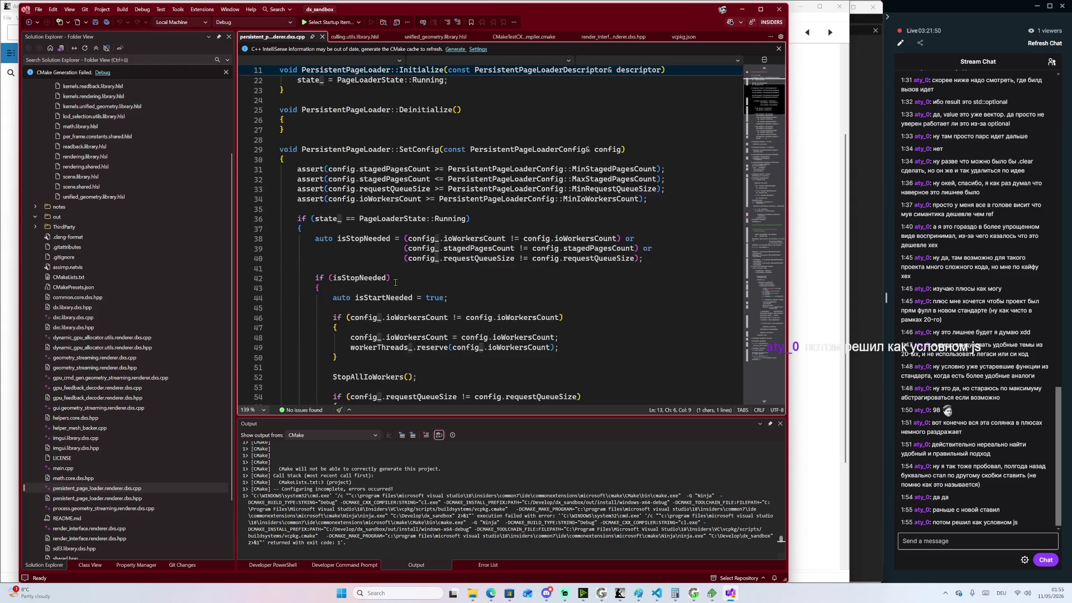
pyautogui.scroll(-2, 364, 195)
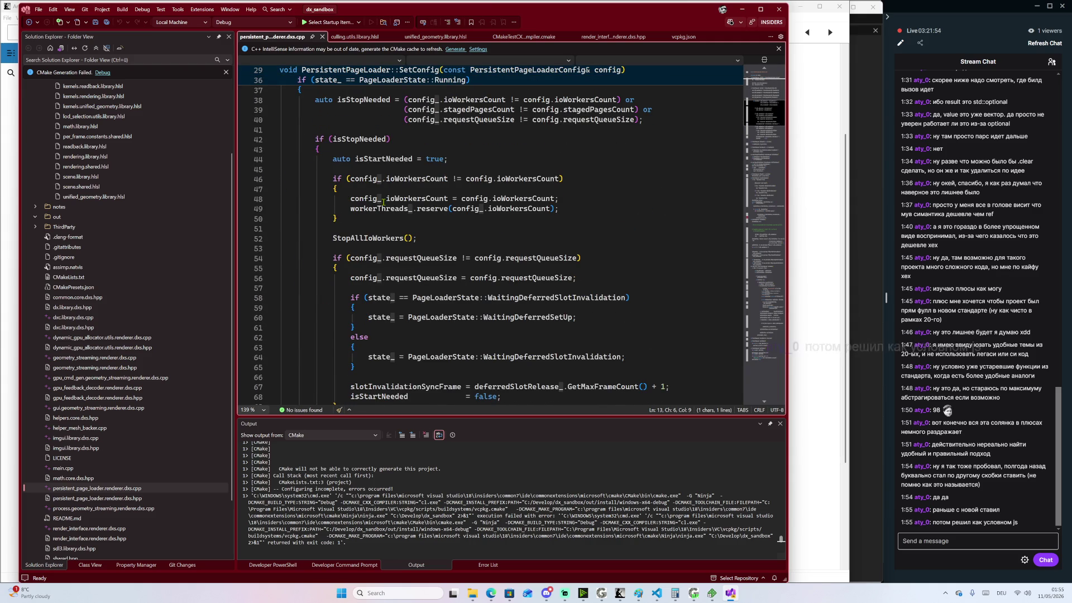
pyautogui.moveTo(370, 317); pyautogui.dragTo(585, 316)
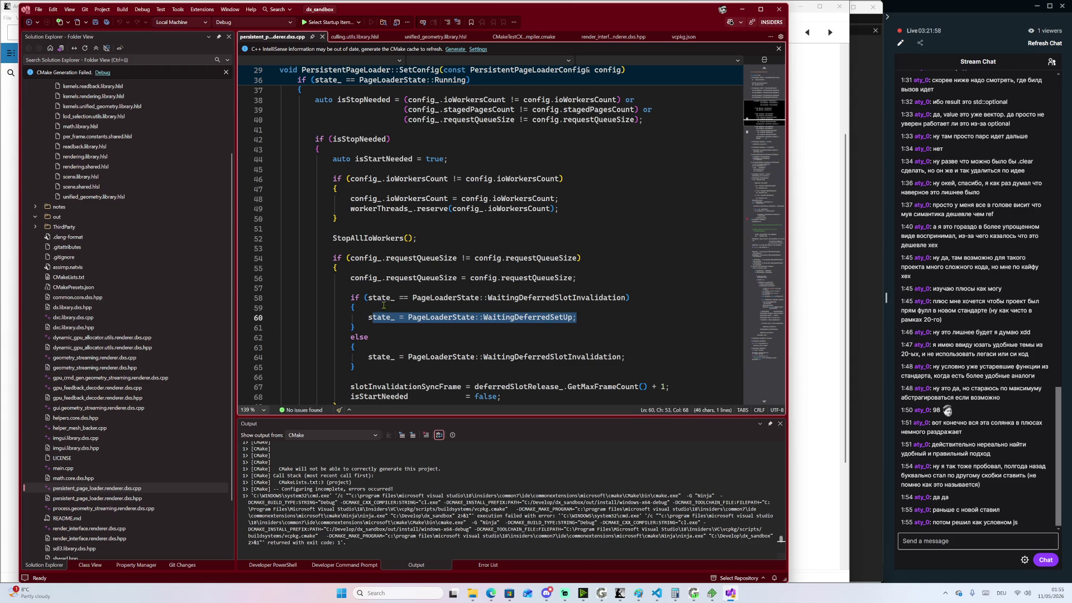
pyautogui.moveTo(368, 317); pyautogui.dragTo(570, 317)
pyautogui.scroll(8, 440, 244)
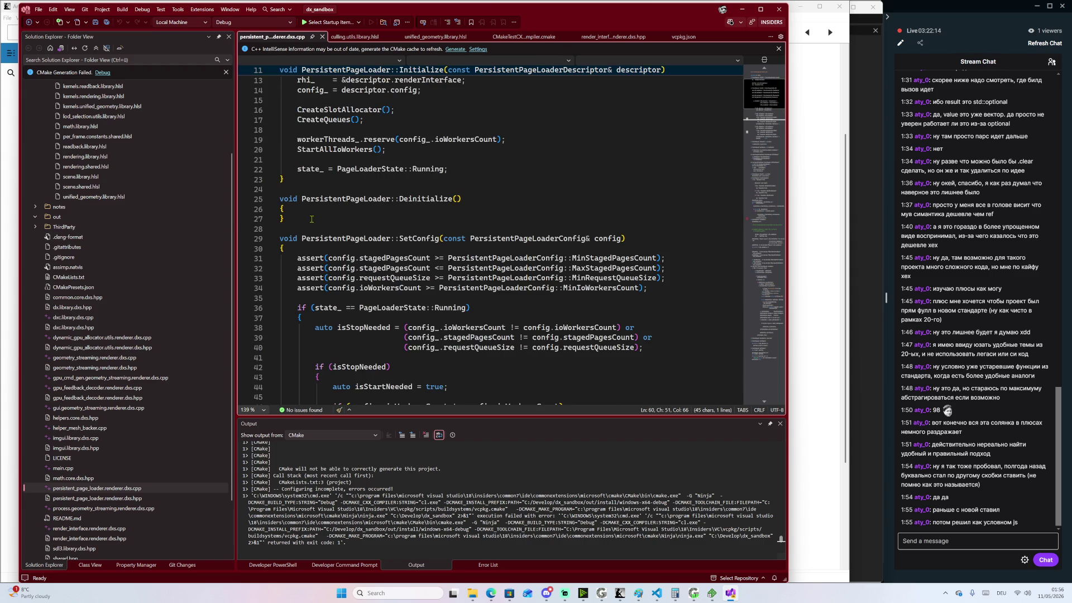
pyautogui.moveTo(319, 220); pyautogui.dragTo(281, 208)
pyautogui.tripleClick(282, 250)
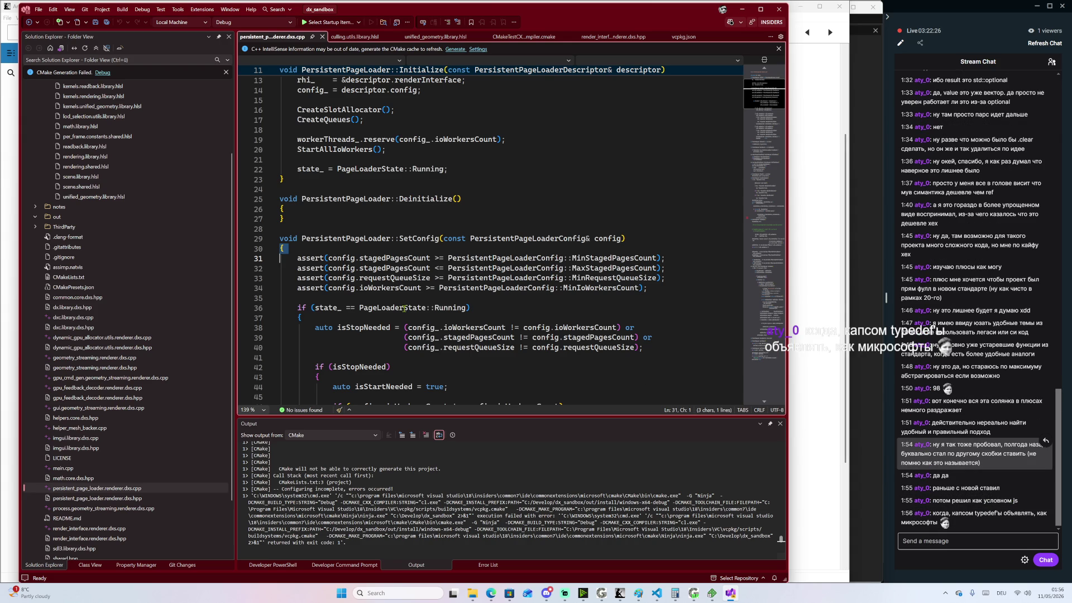
pyautogui.keyDown('shift'); pyautogui.click(289, 249); pyautogui.keyUp('shift')
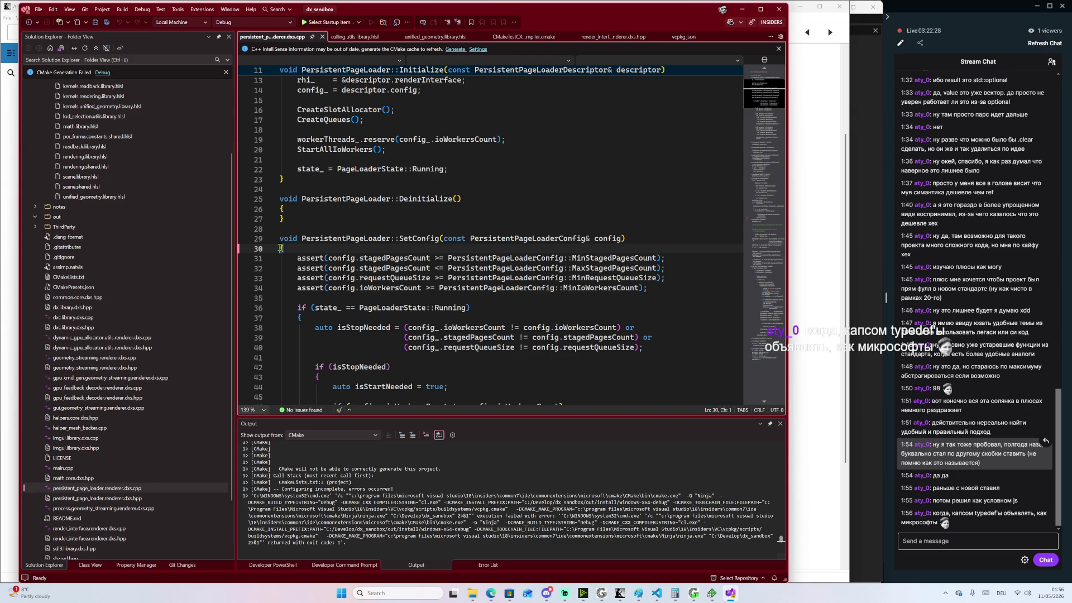
pyautogui.scroll(-2, 304, 240)
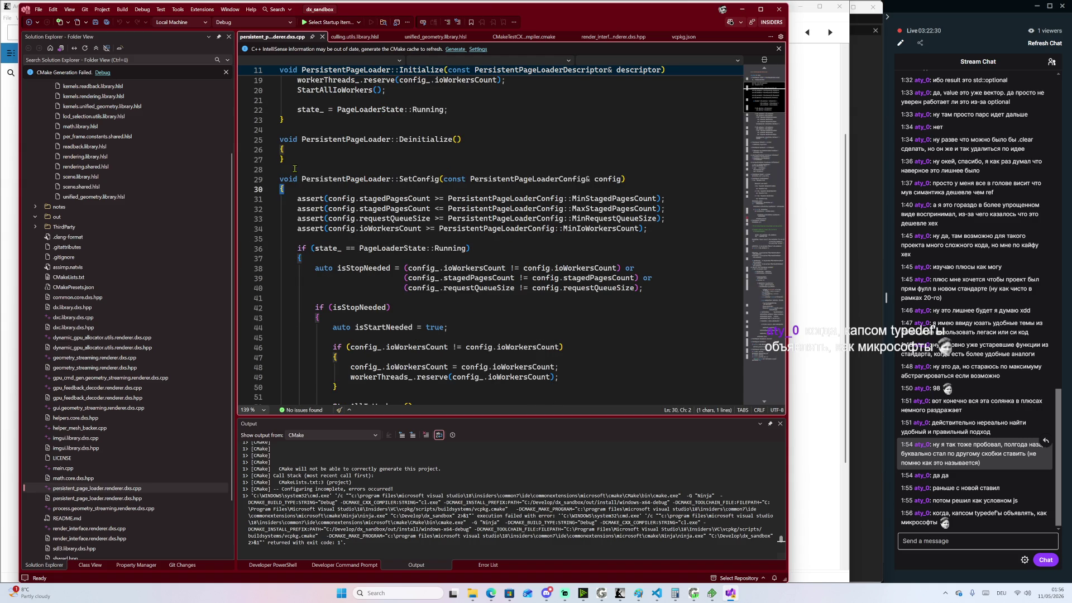
pyautogui.moveTo(280, 179)
pyautogui.mouseDown()
pyautogui.moveTo(281, 190)
pyautogui.moveTo(605, 179)
pyautogui.moveTo(281, 170)
pyautogui.moveTo(280, 190)
pyautogui.mouseUp()
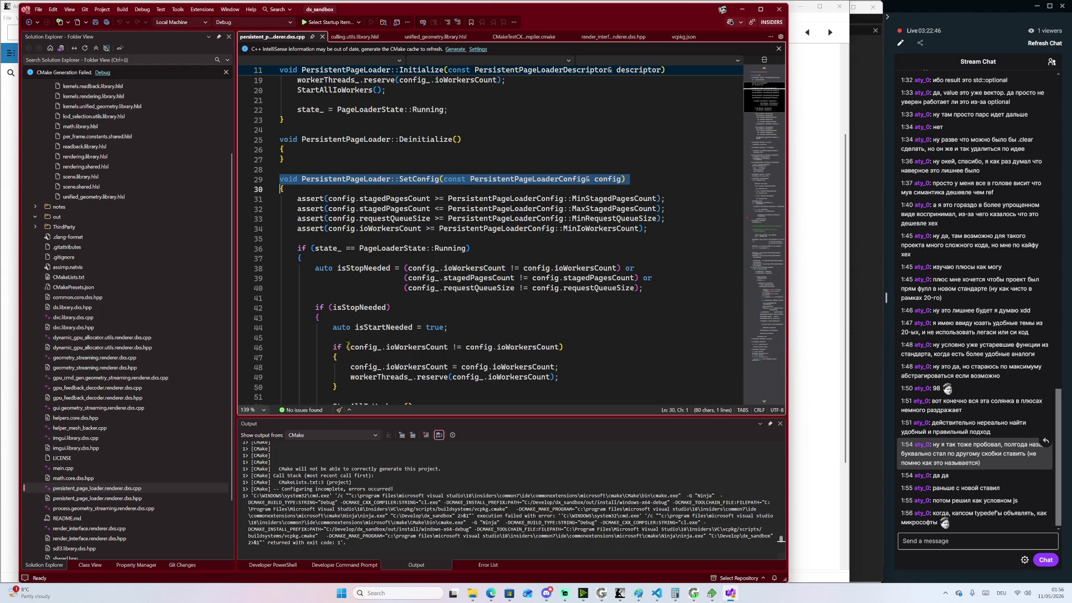
pyautogui.scroll(-1, 345, 328)
pyautogui.doubleClick(282, 159)
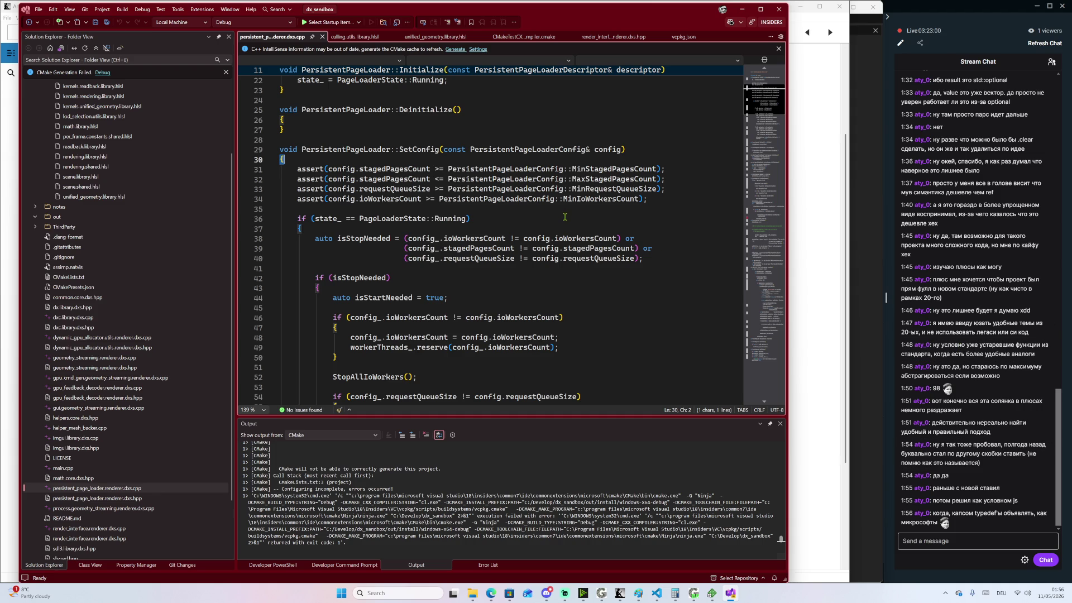
pyautogui.press('super')
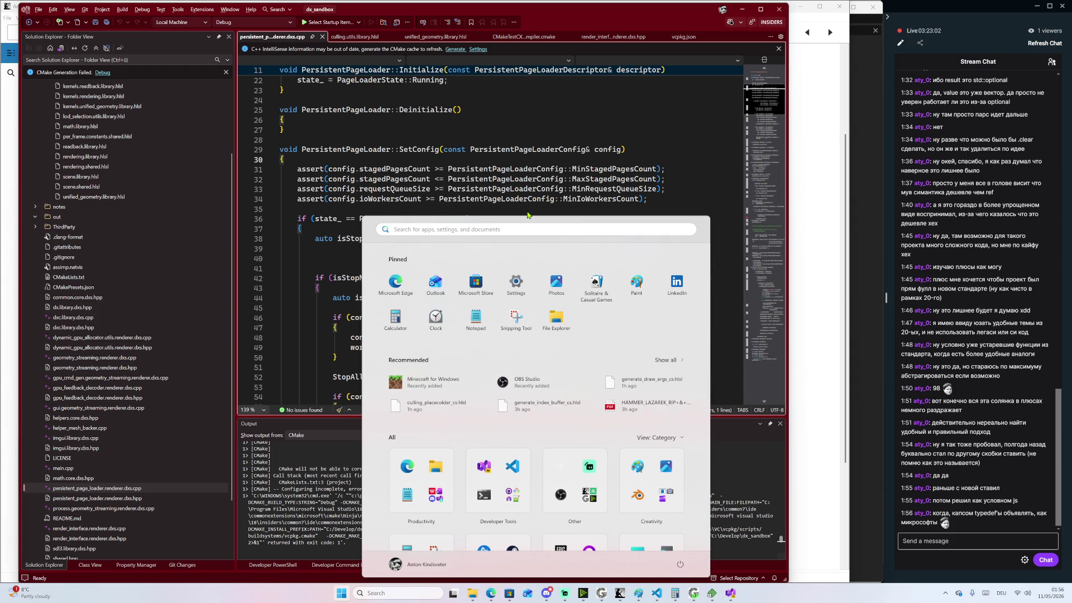
# Snip the SetConfig code region with Snipping Tool and open the capture in Paint
pyautogui.write('snip')
pyautogui.press('Return')
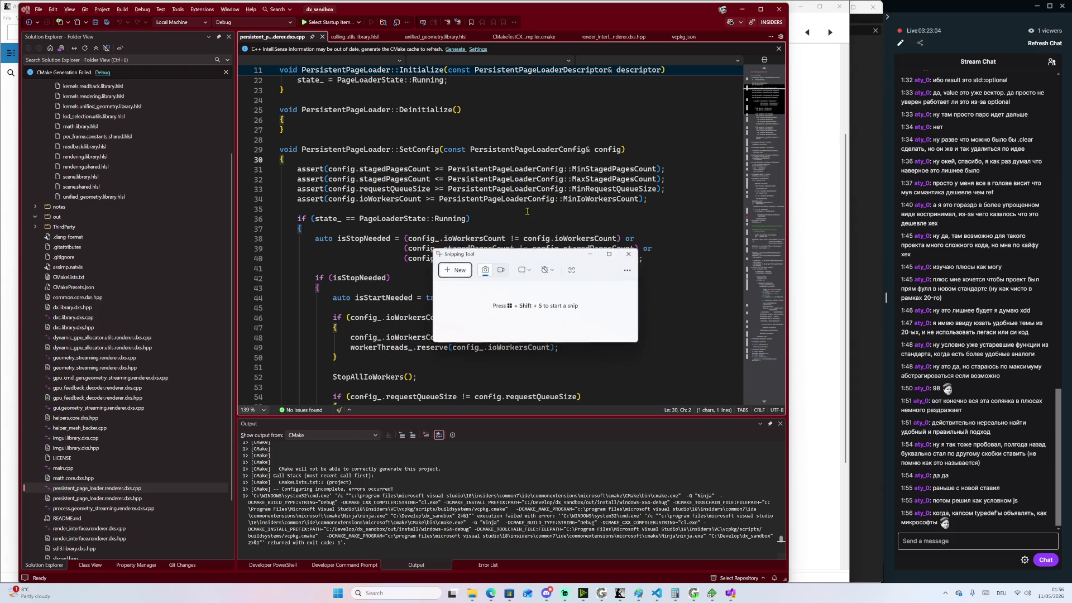
pyautogui.click(454, 269)
pyautogui.moveTo(247, 121)
pyautogui.mouseDown()
pyautogui.moveTo(563, 382)
pyautogui.moveTo(666, 415)
pyautogui.mouseUp()
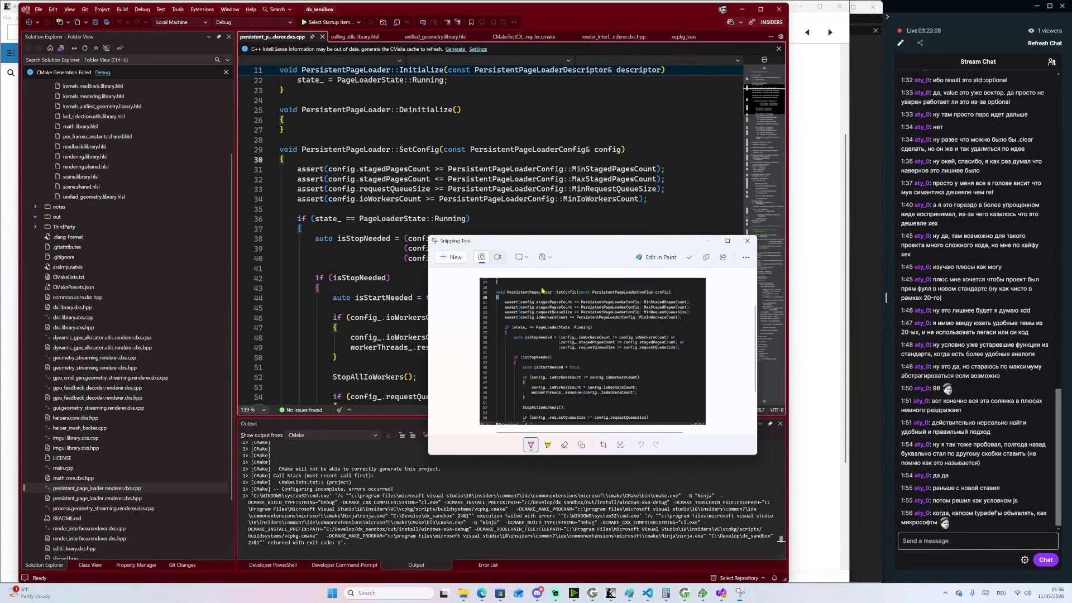
pyautogui.click(667, 258)
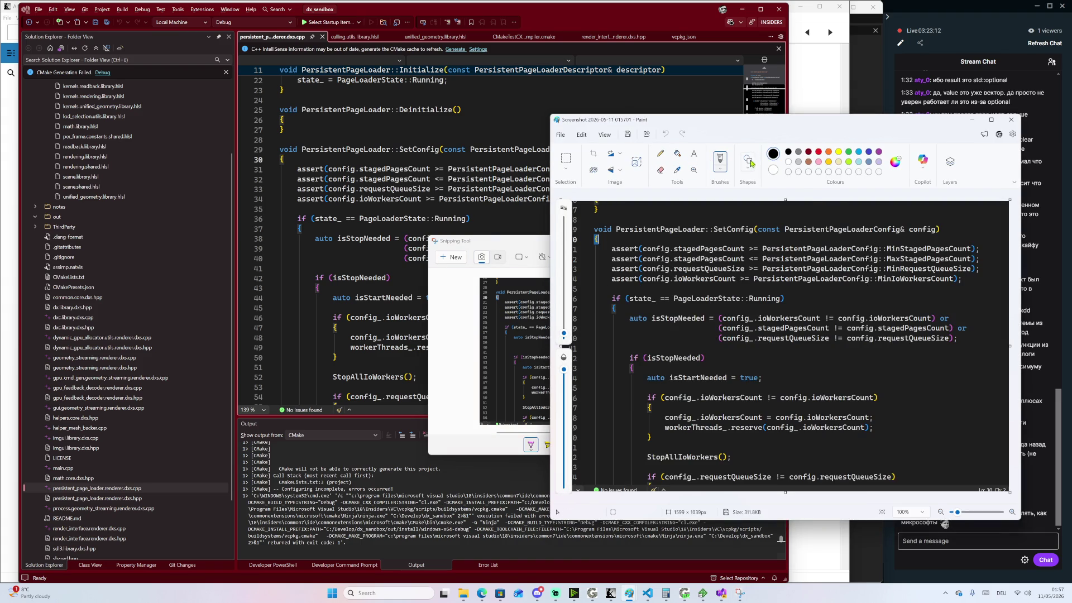
# Draw a red rectangle beside the SetConfig code in the screenshot
pyautogui.click(748, 161)
pyautogui.click(593, 223)
pyautogui.moveTo(592, 218)
pyautogui.mouseDown()
pyautogui.moveTo(719, 454)
pyautogui.moveTo(717, 484)
pyautogui.mouseUp()
pyautogui.click(818, 151)
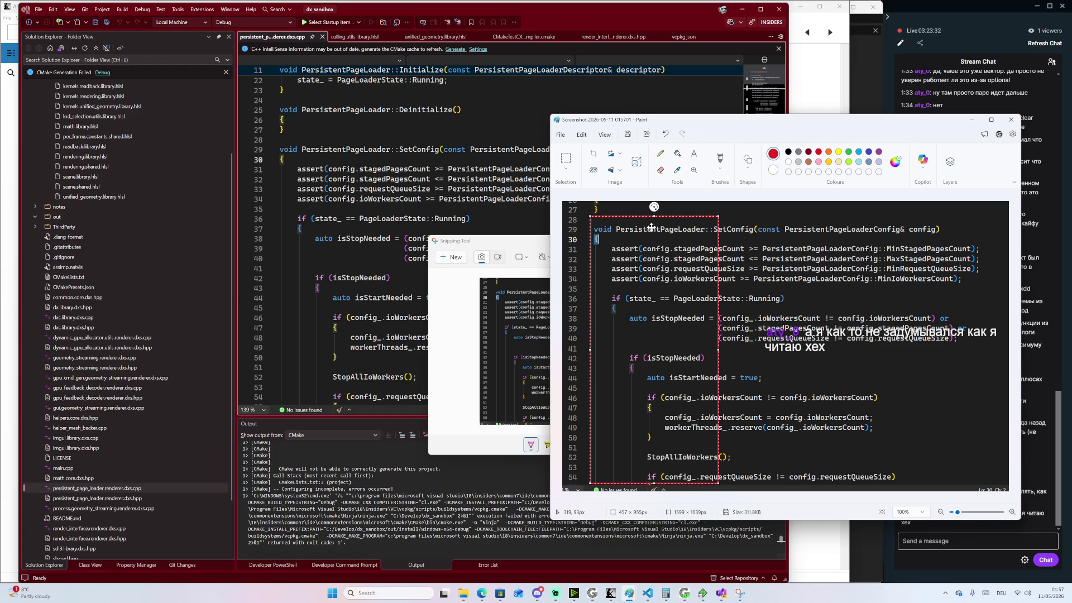
# Move Paint to the left-centre and box another code block with an adjusted rectangle
pyautogui.moveTo(685, 593)
pyautogui.moveTo(871, 123); pyautogui.dragTo(435, 116)
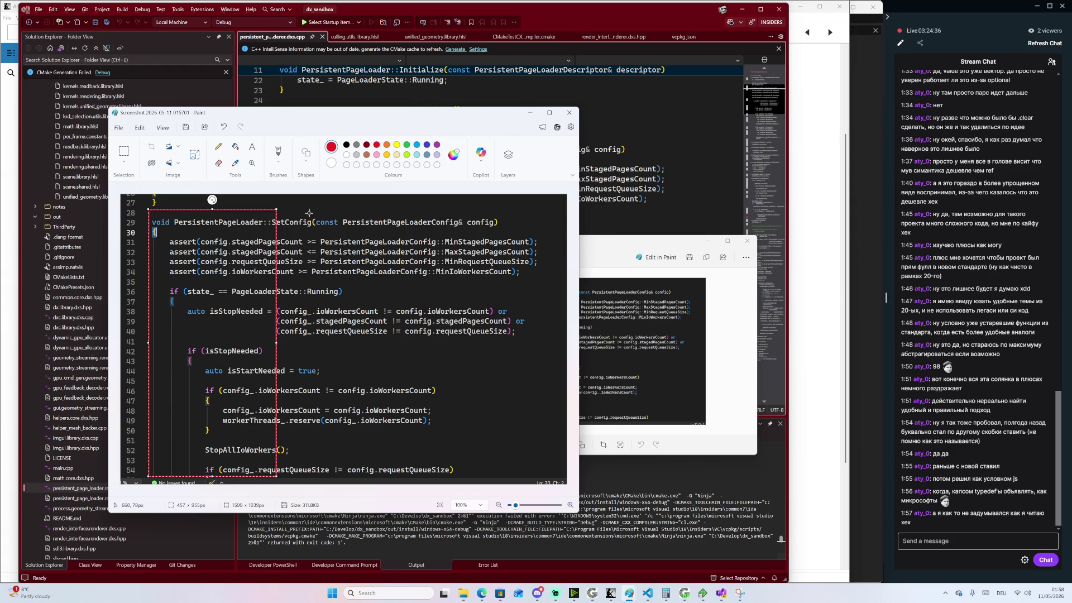
pyautogui.moveTo(325, 224)
pyautogui.mouseDown()
pyautogui.moveTo(467, 438)
pyautogui.moveTo(512, 433)
pyautogui.mouseUp()
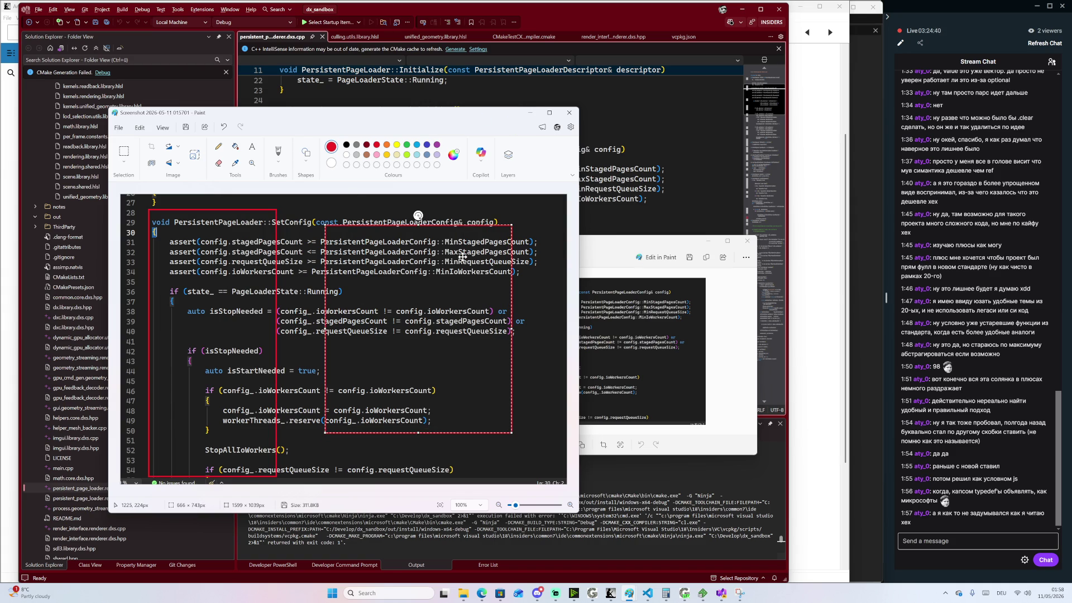
pyautogui.moveTo(494, 225); pyautogui.dragTo(495, 209)
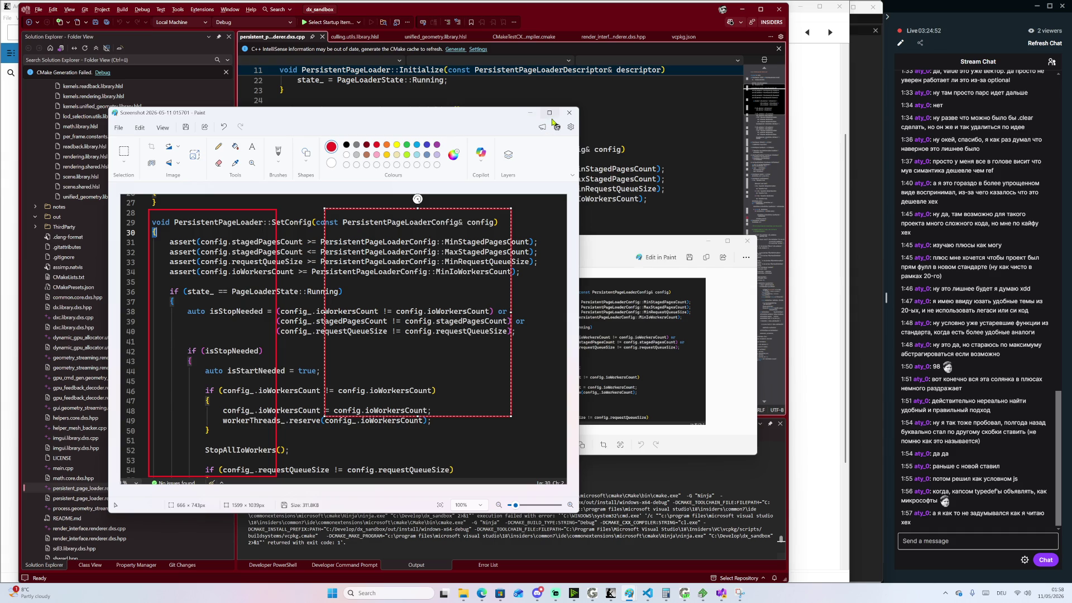
# Close Paint choosing Don't save, then close the Snipping Tool window
pyautogui.click(569, 113)
pyautogui.click(365, 342)
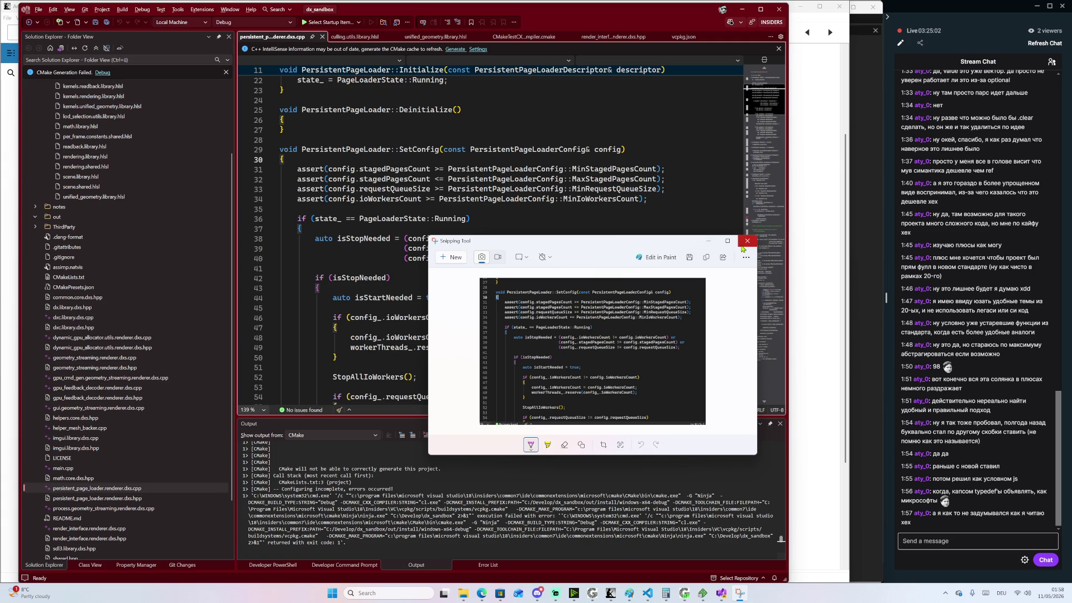
pyautogui.click(747, 241)
pyautogui.scroll(-10, 465, 246)
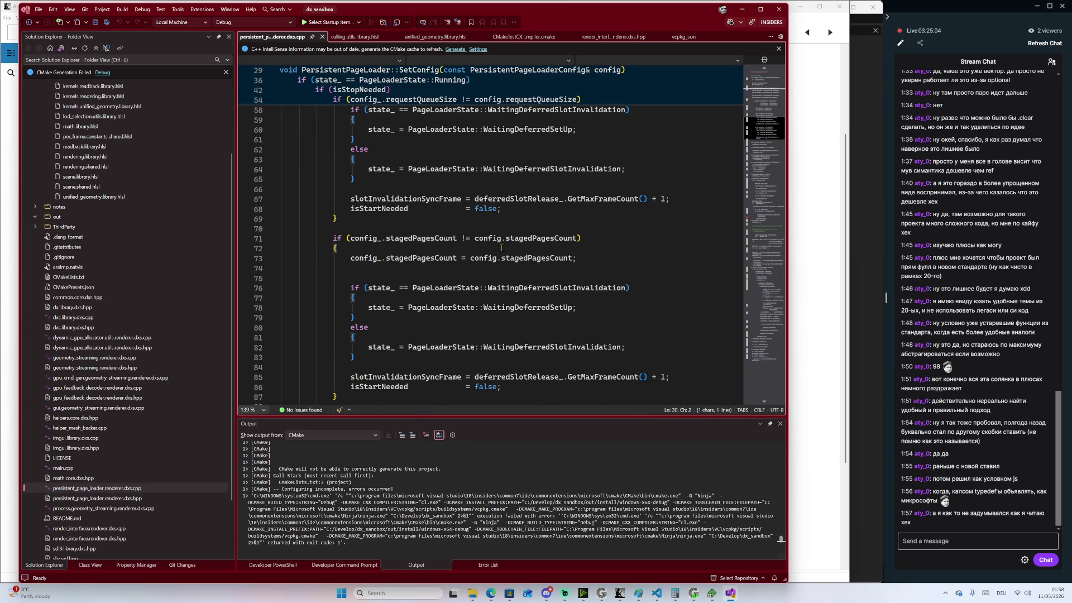
pyautogui.scroll(19, 729, 159)
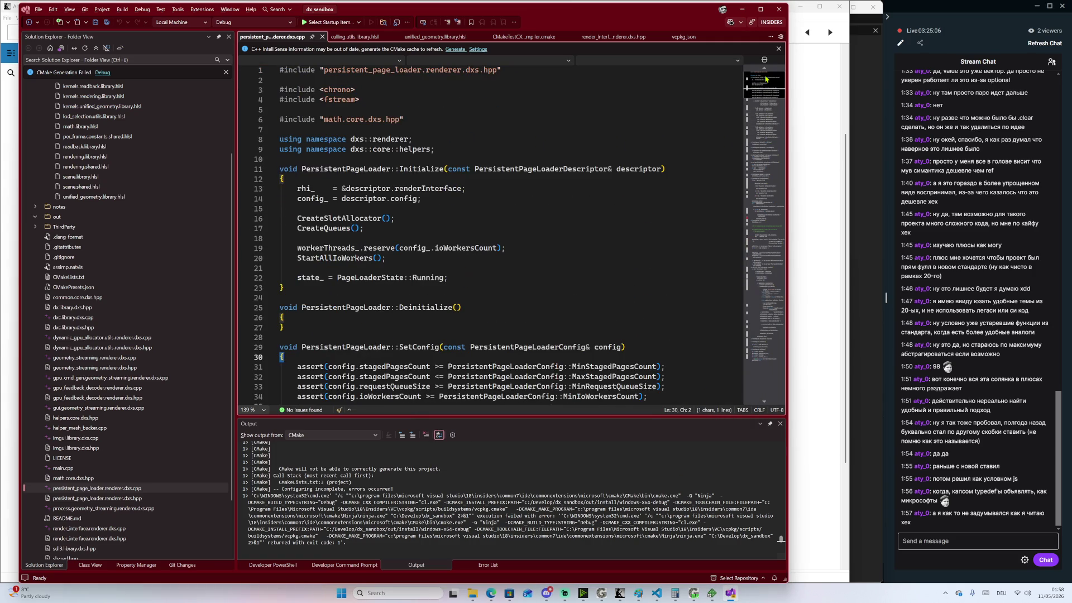
pyautogui.scroll(-9, 546, 220)
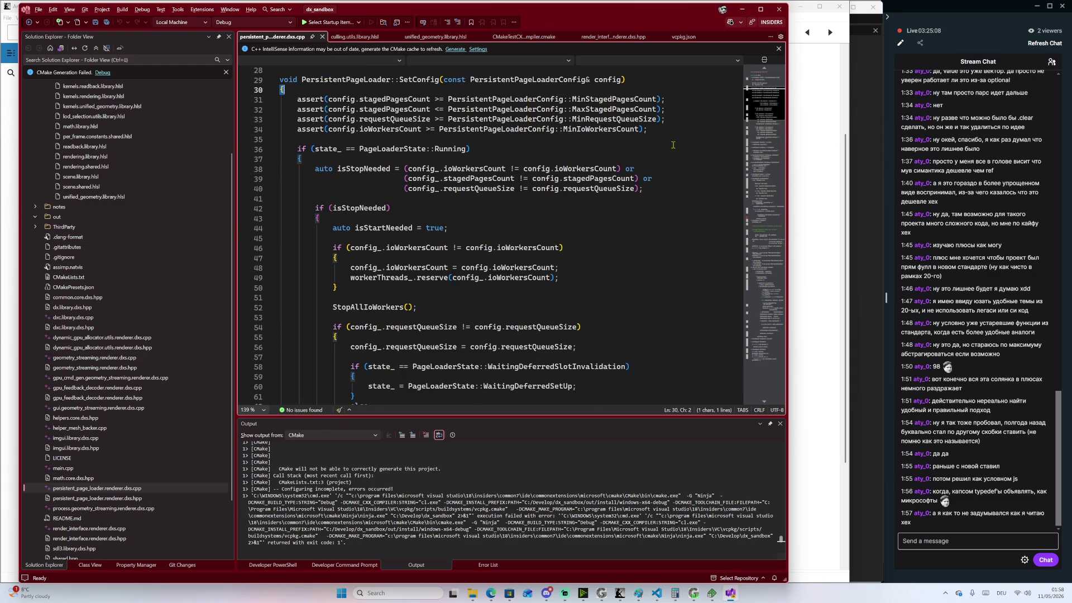
pyautogui.scroll(-20, 750, 115)
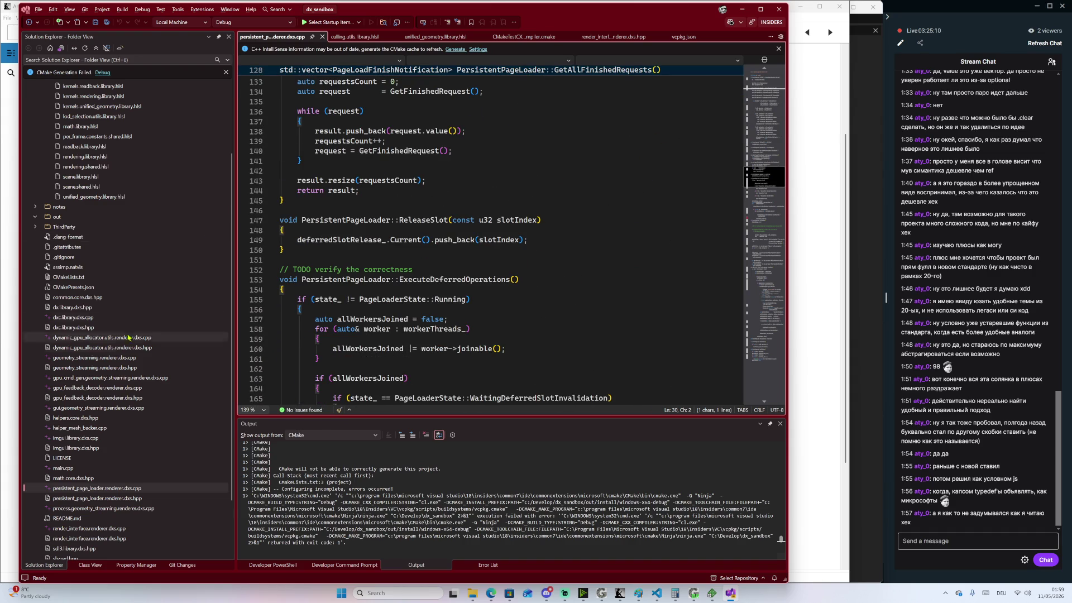
pyautogui.scroll(-3, 122, 423)
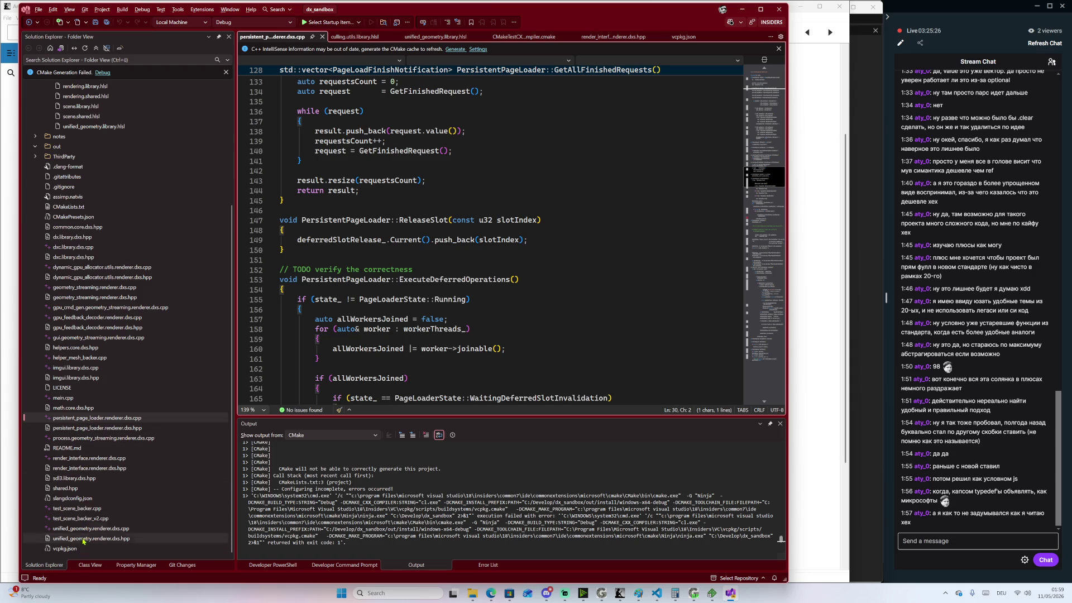
pyautogui.click(81, 461)
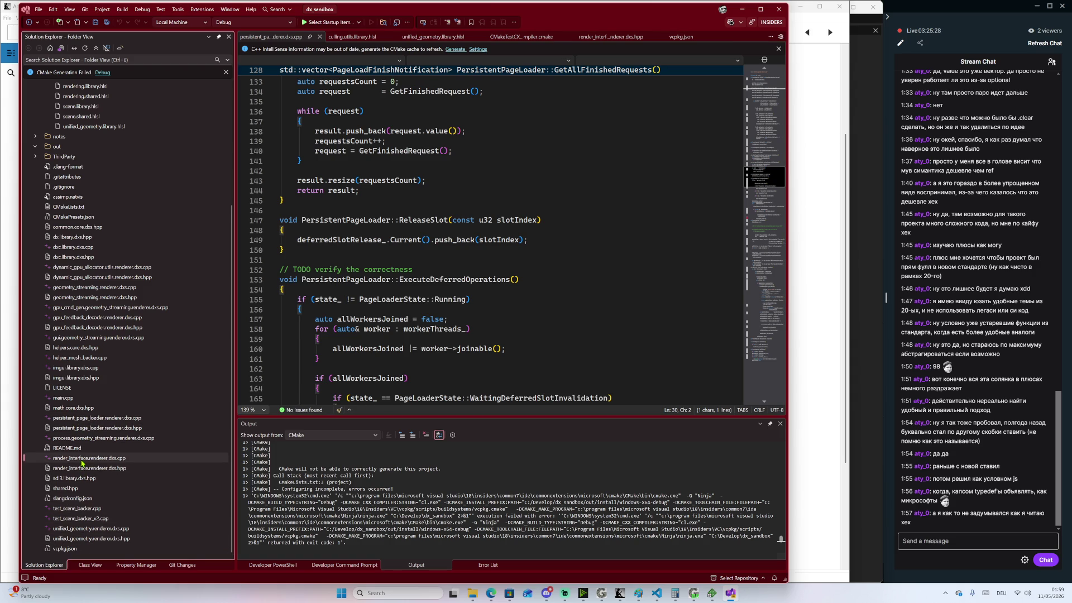
# Open render_interface.renderer.dxs.cpp, select D3D12_DESCRIPTOR_RANGE_TYPE_CBV, then highlight a Streamlabs chat message
pyautogui.doubleClick(81, 462)
pyautogui.doubleClick(375, 258)
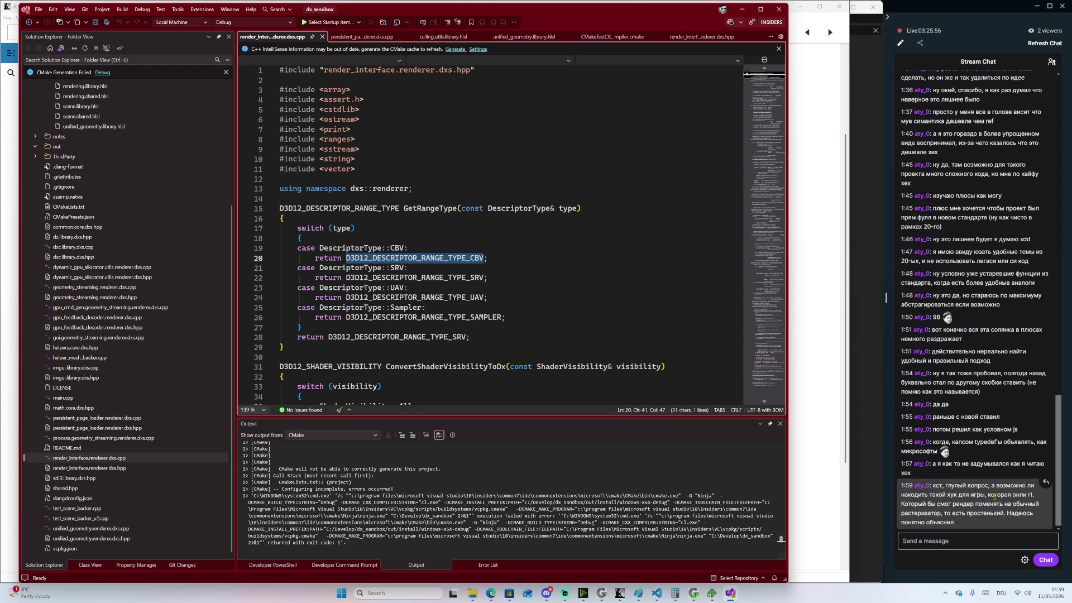
pyautogui.moveTo(989, 495); pyautogui.dragTo(1032, 496)
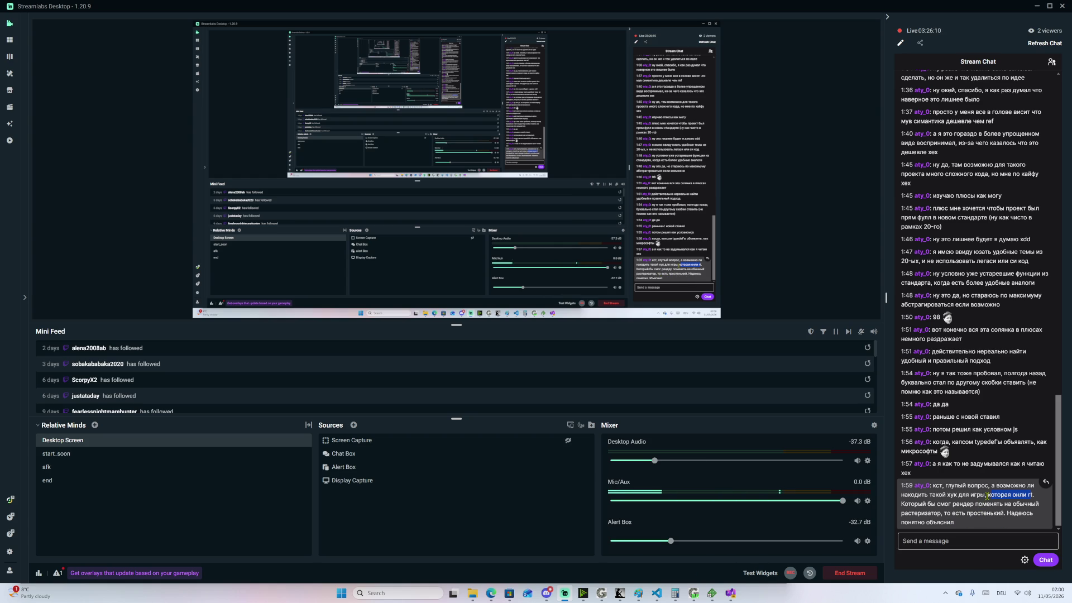
pyautogui.moveTo(987, 496); pyautogui.dragTo(1018, 494)
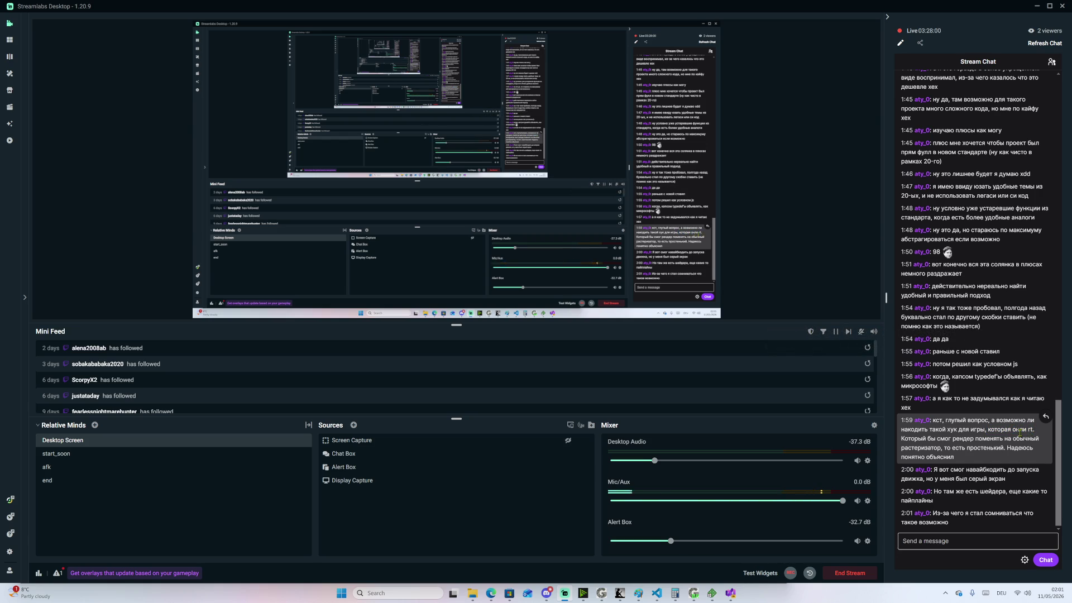
pyautogui.click(899, 444)
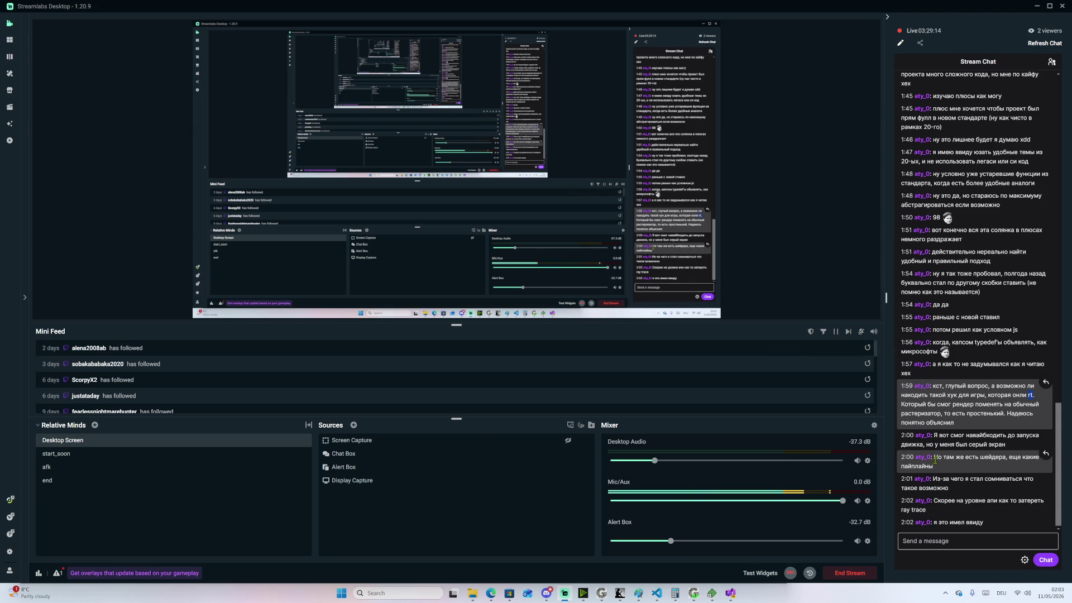
pyautogui.moveTo(934, 457)
pyautogui.mouseDown()
pyautogui.moveTo(1024, 458)
pyautogui.moveTo(949, 479)
pyautogui.moveTo(940, 472)
pyautogui.mouseUp()
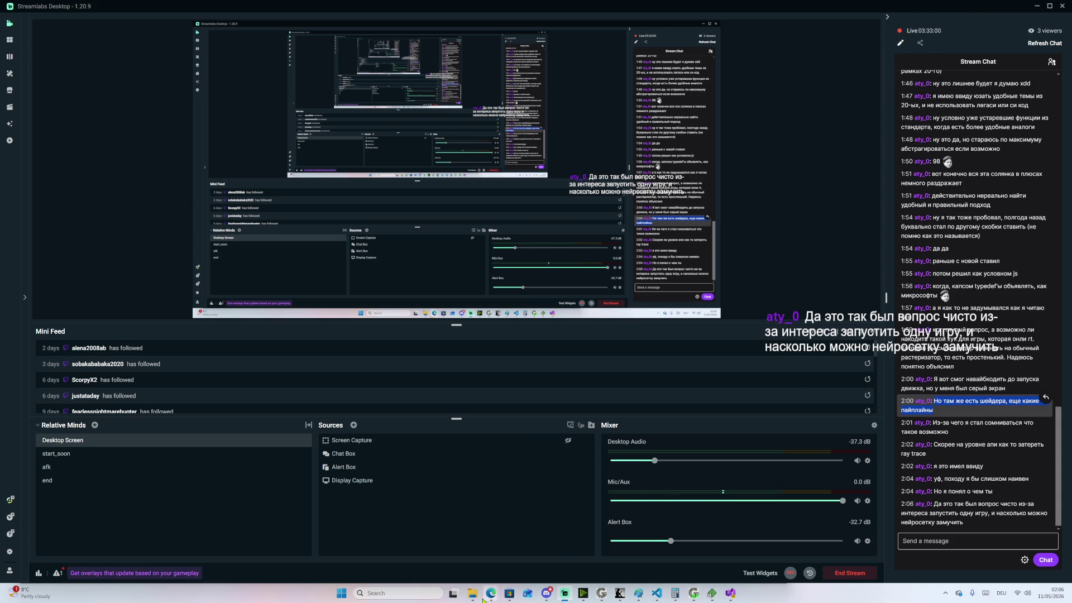
pyautogui.moveTo(485, 596)
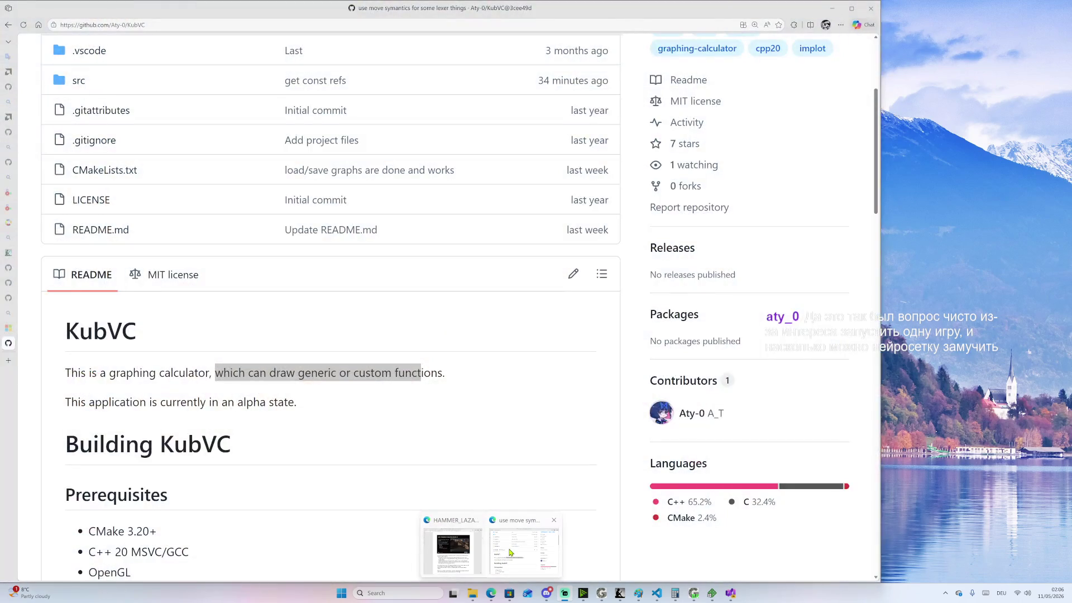
pyautogui.click(509, 552)
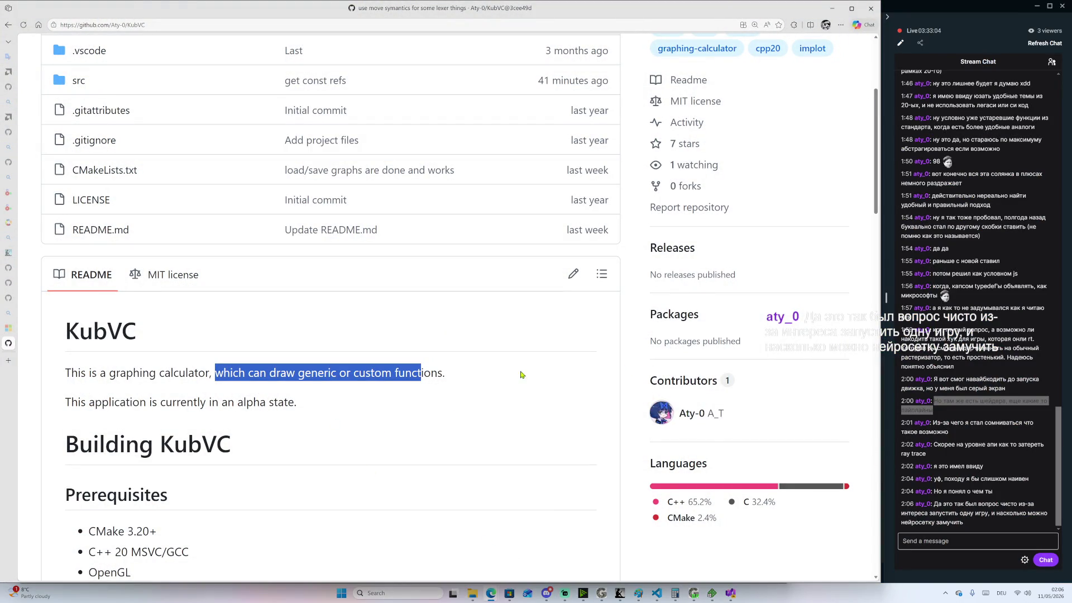
# Go to GitHub in a new tab and search for 'sirectx samples'
pyautogui.click(14, 364)
pyautogui.click(323, 152)
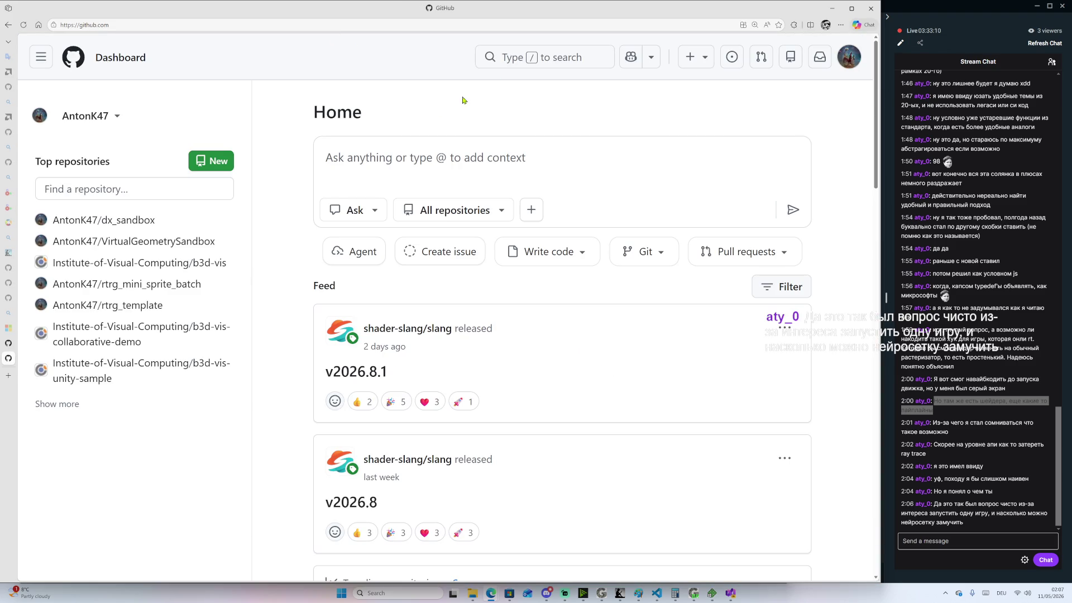
pyautogui.click(575, 54)
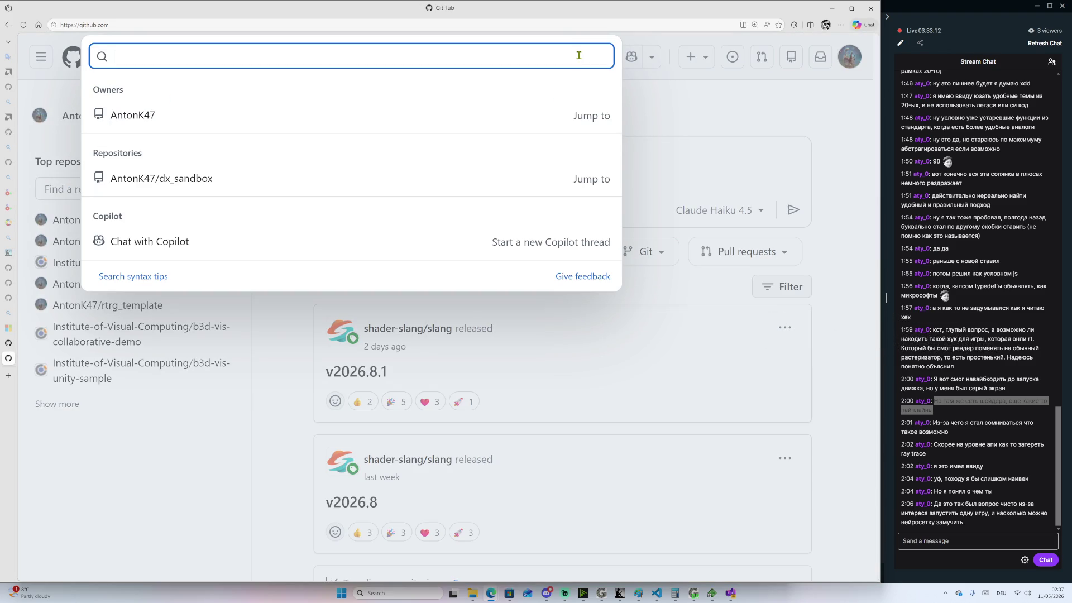
pyautogui.write('sire')
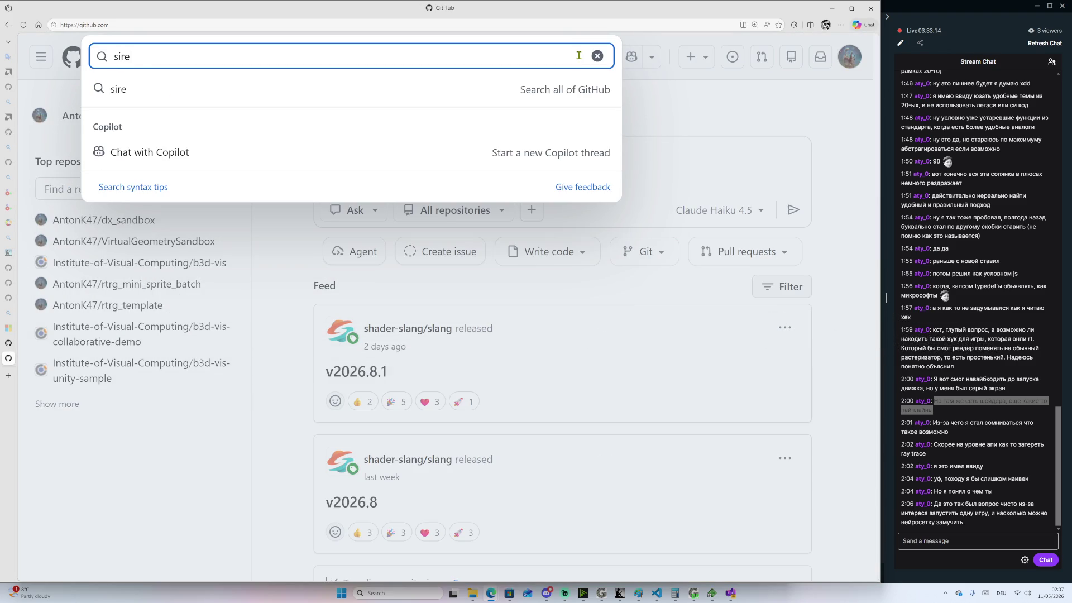
pyautogui.write('ctx samples')
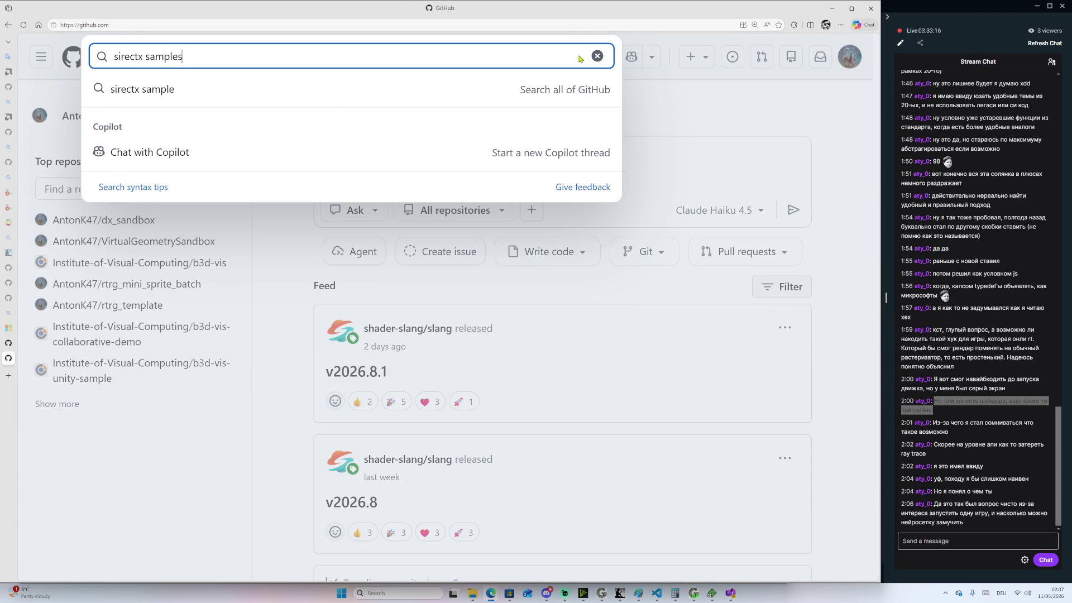
pyautogui.press('Return')
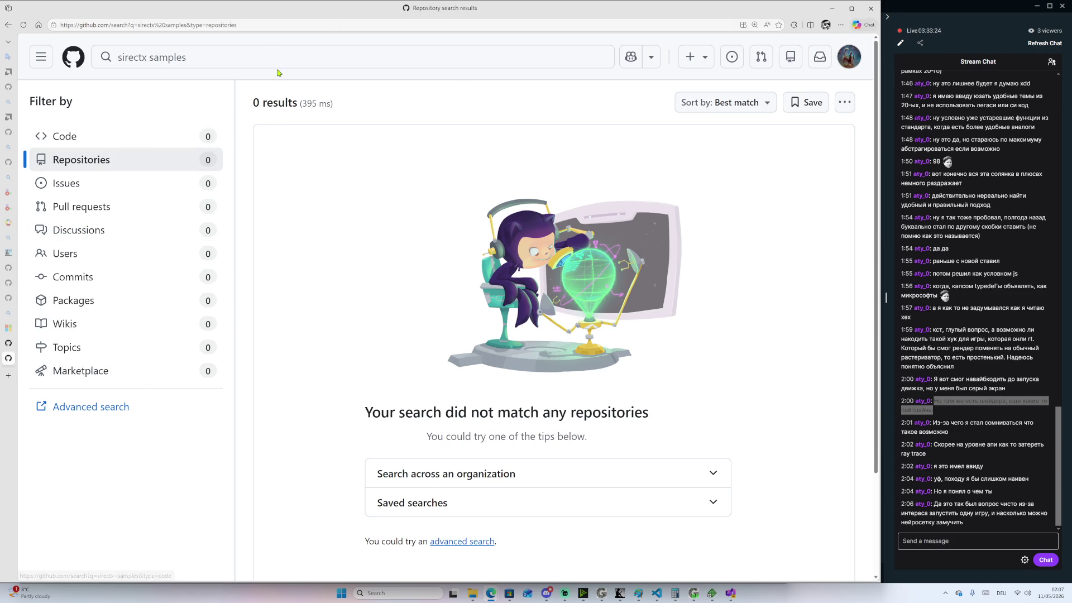
# Correct the search to 'directx samples' and open microsoft/DirectX-Graphics-Samples
pyautogui.click(124, 59)
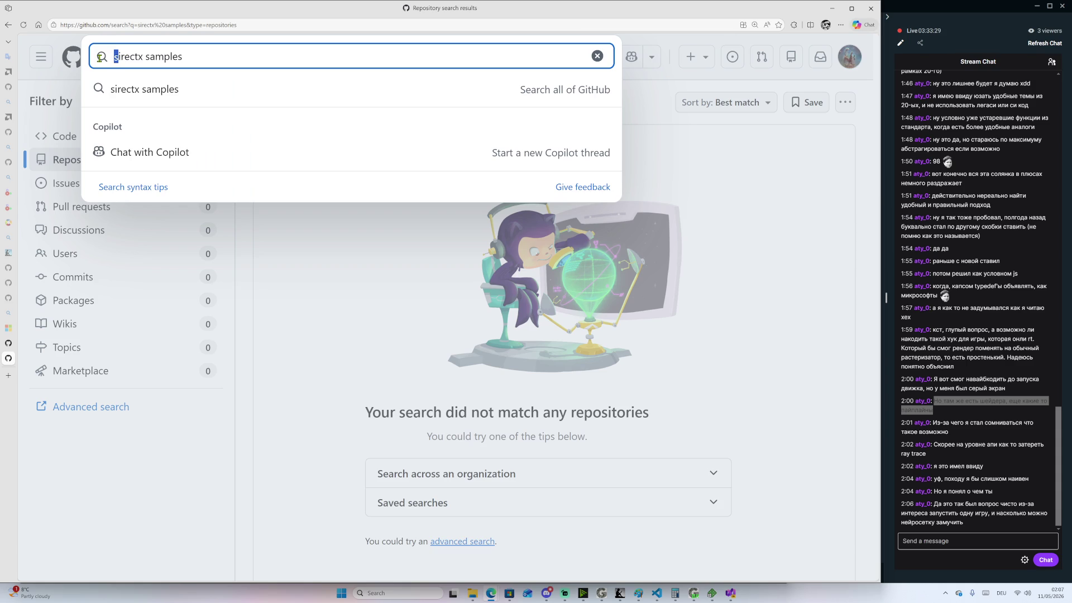
pyautogui.write('d')
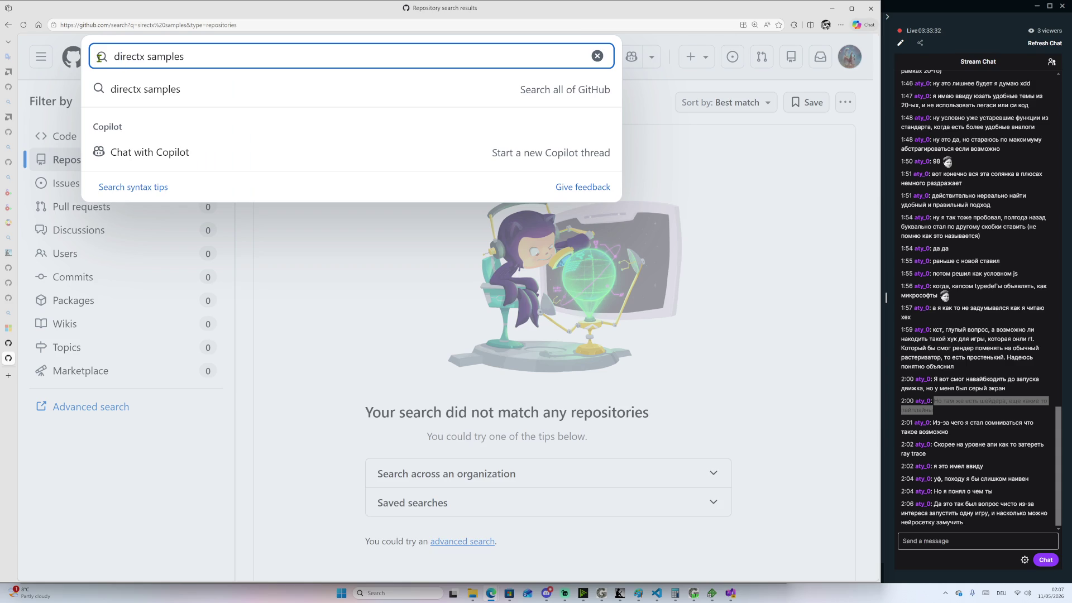
pyautogui.press('Return')
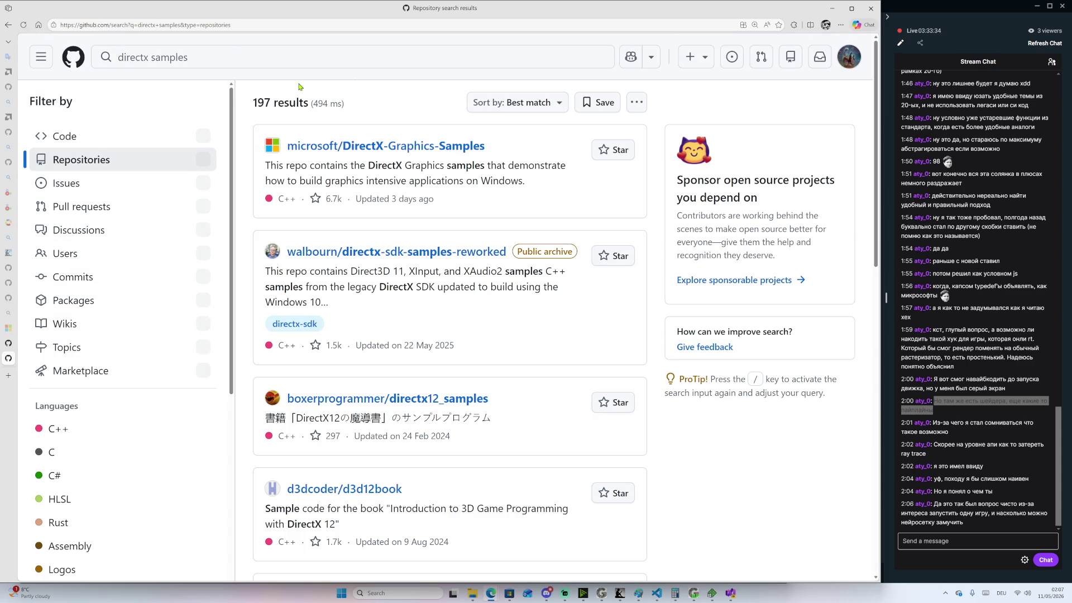
pyautogui.click(369, 148)
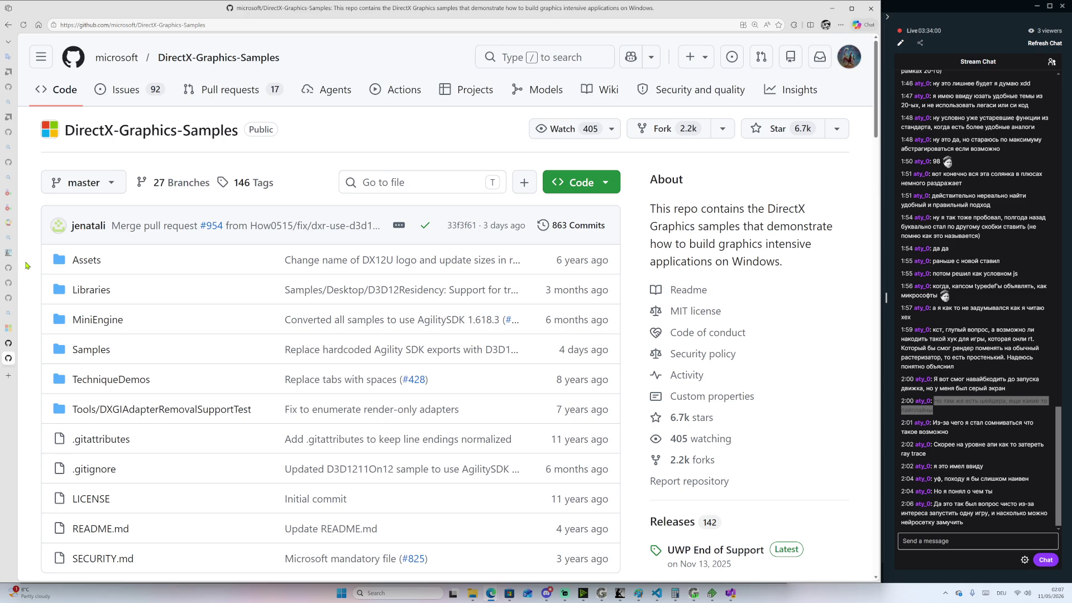
pyautogui.scroll(-1, 33, 280)
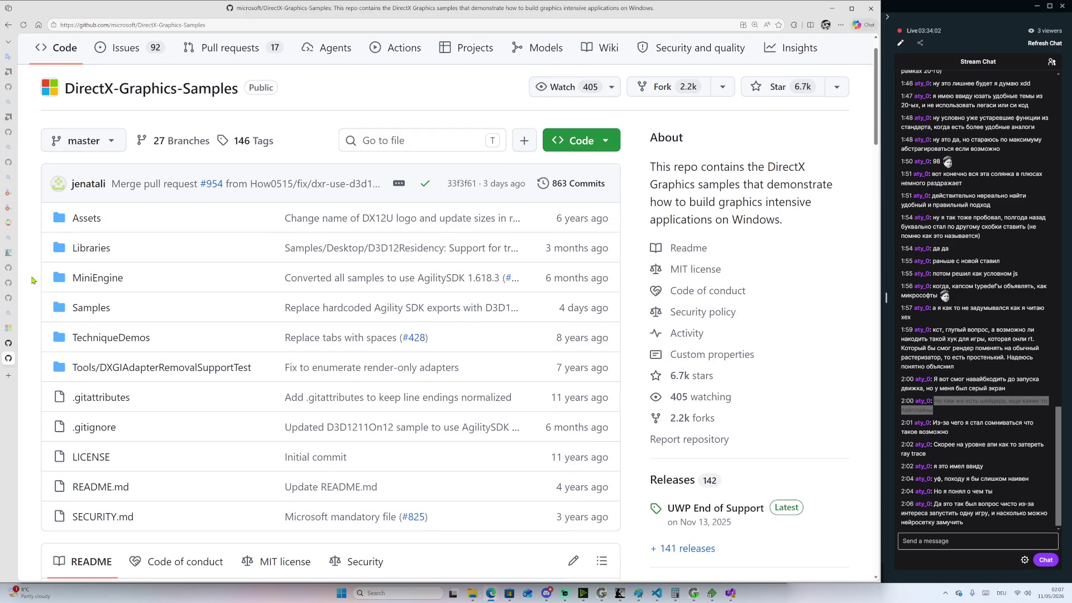
pyautogui.scroll(-2, 32, 280)
pyautogui.scroll(3, 34, 283)
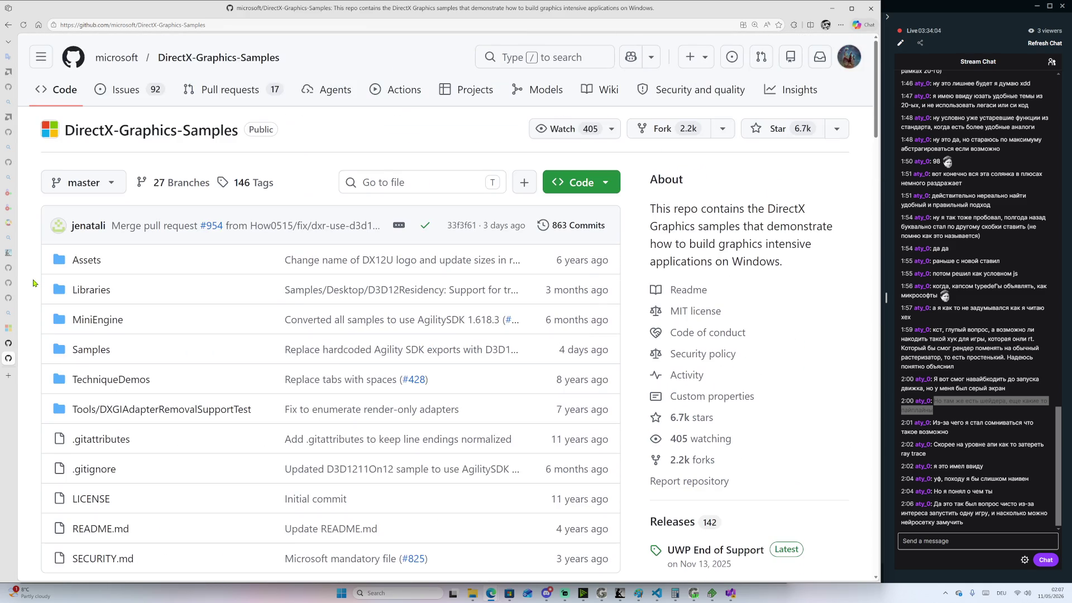
pyautogui.scroll(-8, 33, 282)
pyautogui.scroll(3, 44, 281)
pyautogui.scroll(5, 43, 282)
pyautogui.scroll(2, 44, 285)
pyautogui.scroll(-2, 43, 286)
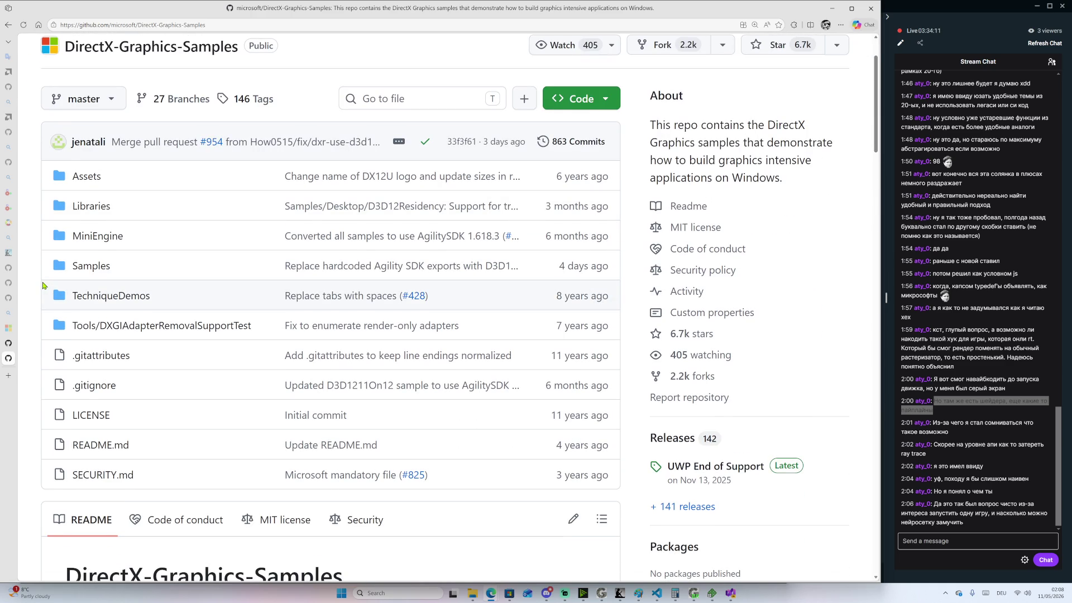
pyautogui.scroll(-1, 44, 286)
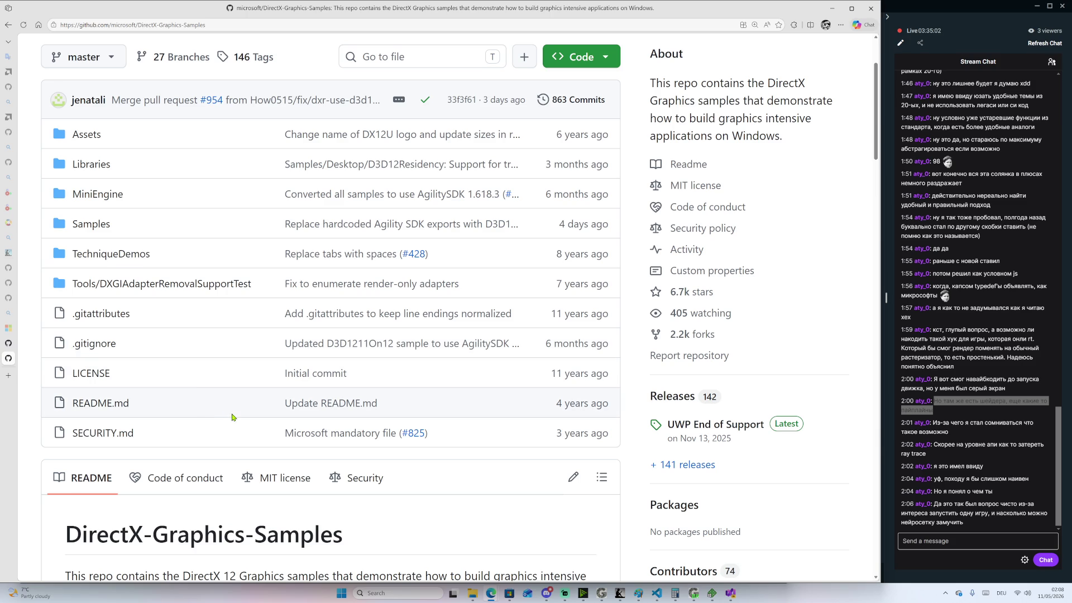
# Scroll the README and read the D3D12 Raytracing sample's readme
pyautogui.scroll(-3, 339, 426)
pyautogui.scroll(-2, 339, 426)
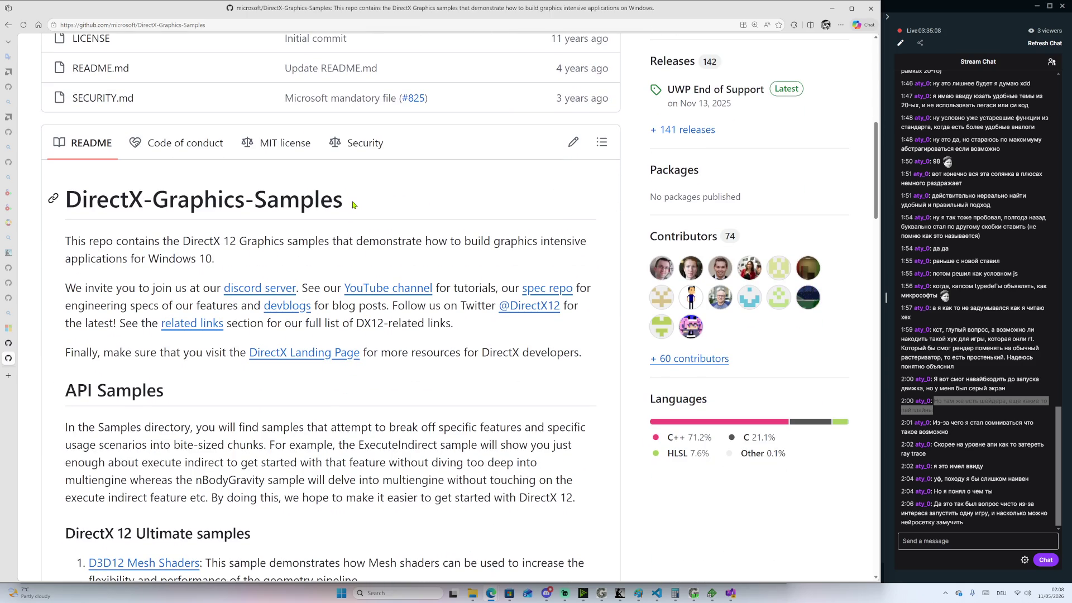
pyautogui.scroll(-7, 354, 206)
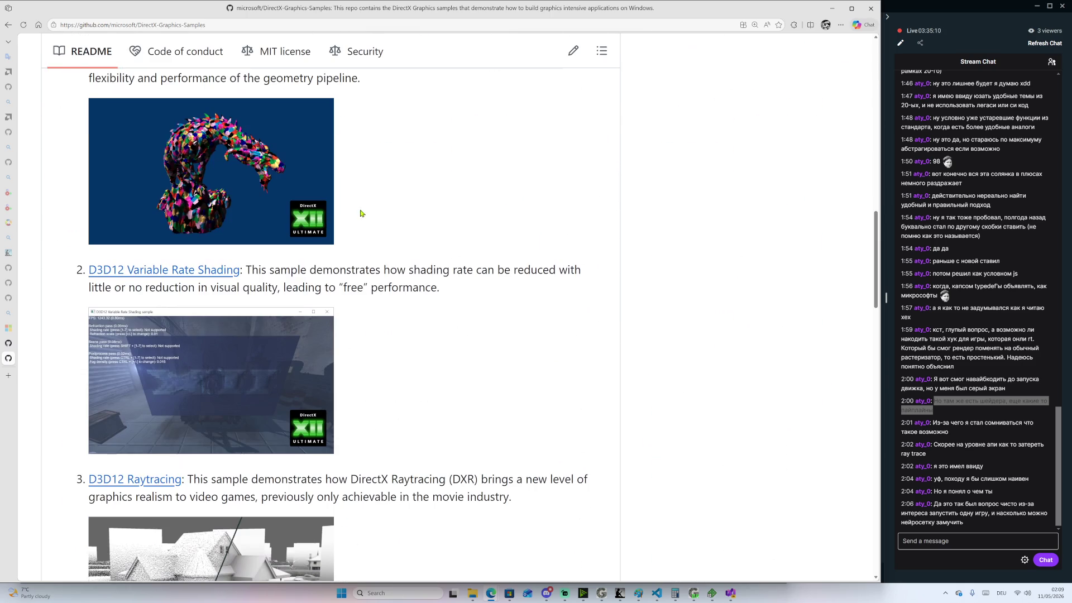
pyautogui.scroll(-4, 440, 335)
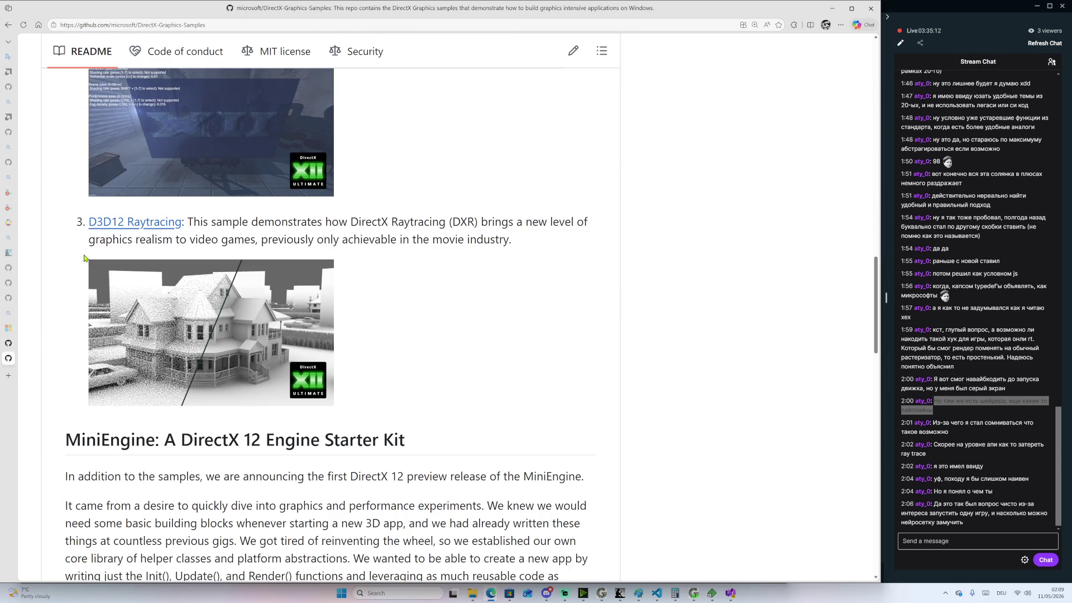
pyautogui.click(134, 222)
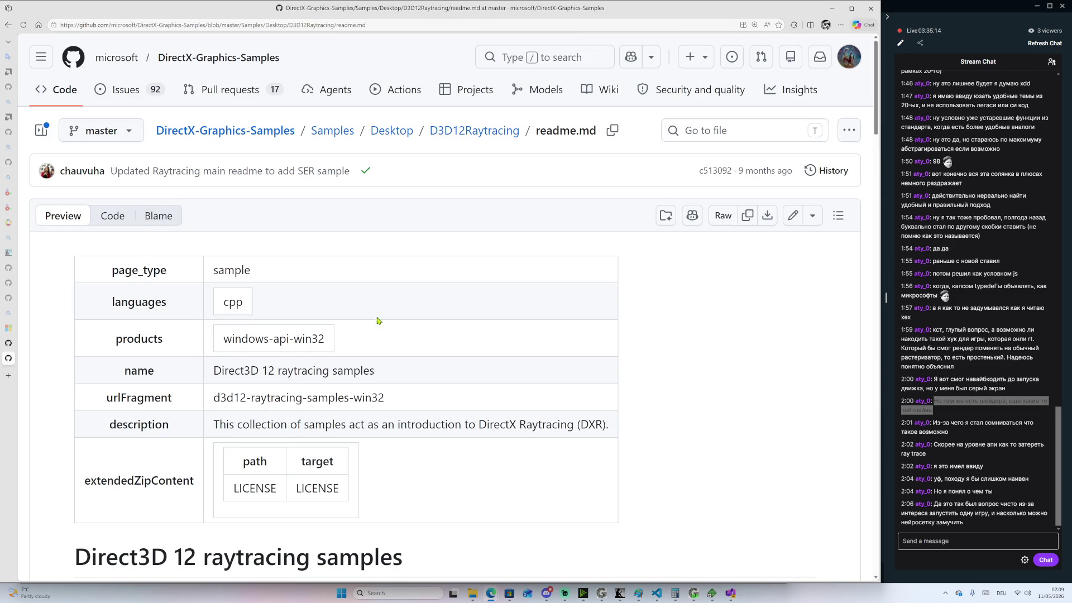
pyautogui.scroll(-1, 177, 258)
pyautogui.scroll(-8, 176, 258)
pyautogui.scroll(4, 279, 242)
pyautogui.scroll(3, 269, 232)
pyautogui.scroll(2, 259, 138)
# Return to the main README and launch github.dev with the '.' shortcut
pyautogui.click(9, 24)
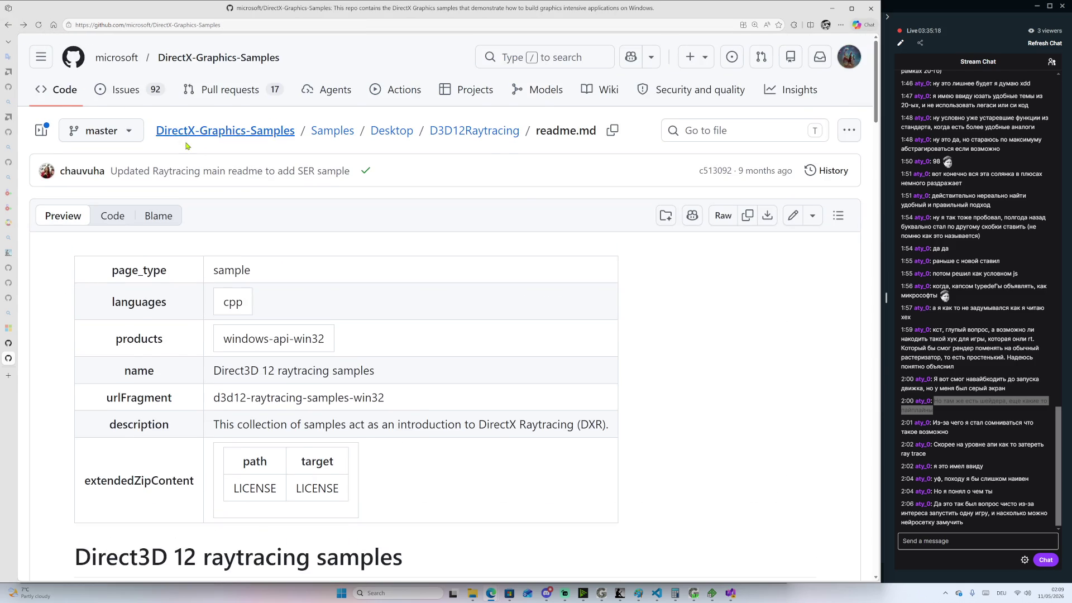
pyautogui.scroll(3, 414, 311)
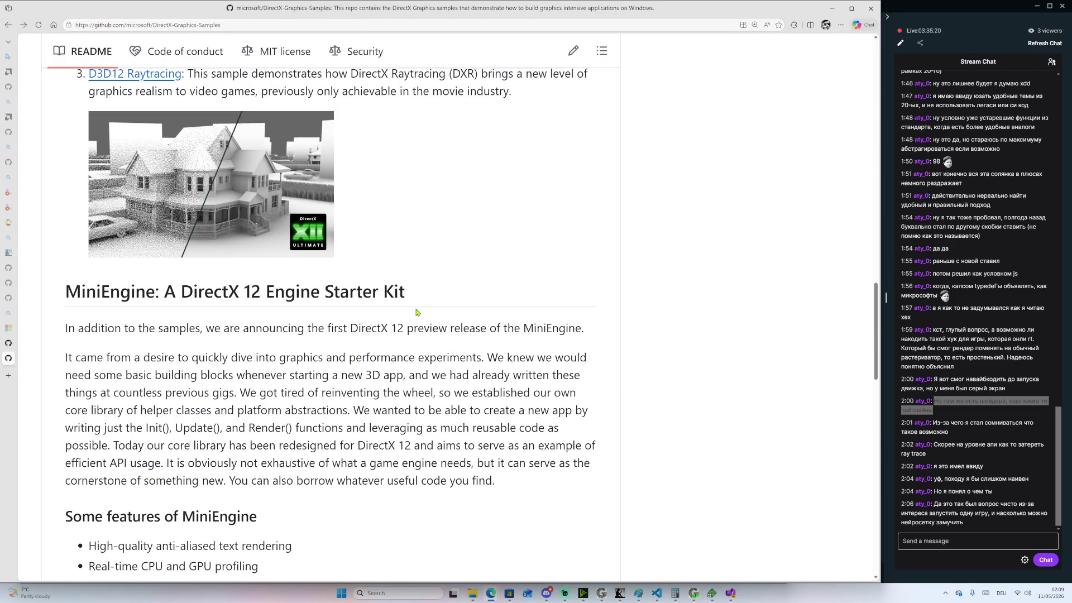
pyautogui.press('.')
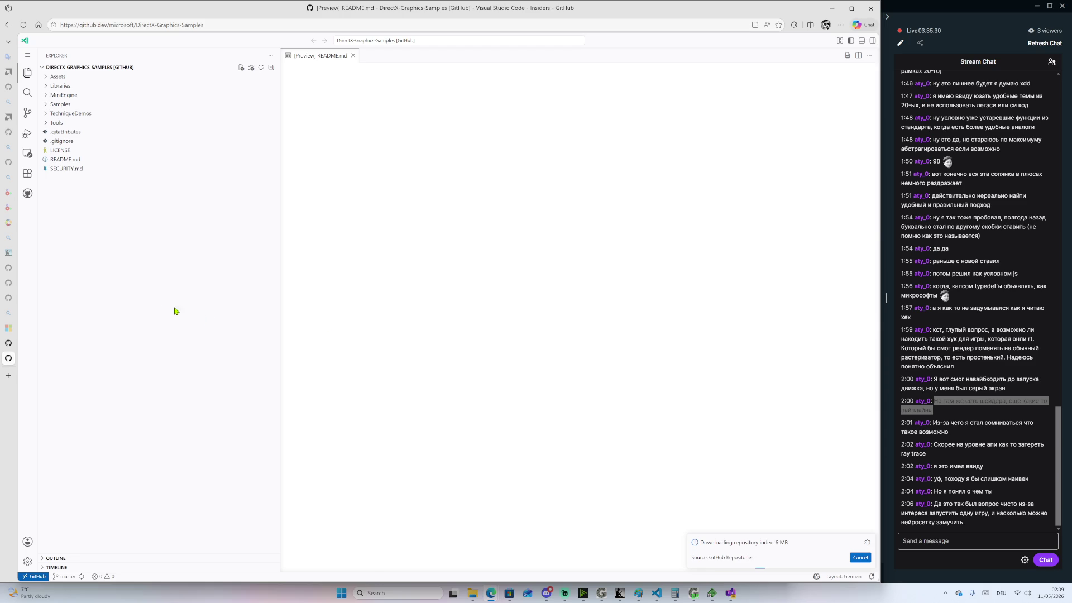
# Expand Samples, peek into TechniqueDemos and MiniEngine, then expand Desktop
pyautogui.click(50, 105)
pyautogui.click(43, 133)
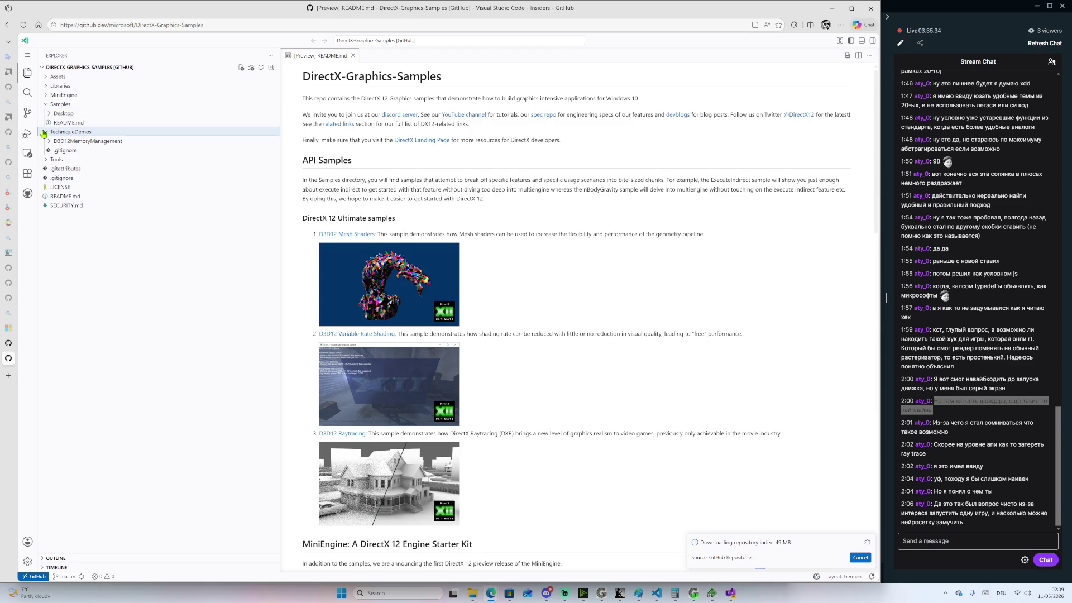
pyautogui.click(44, 133)
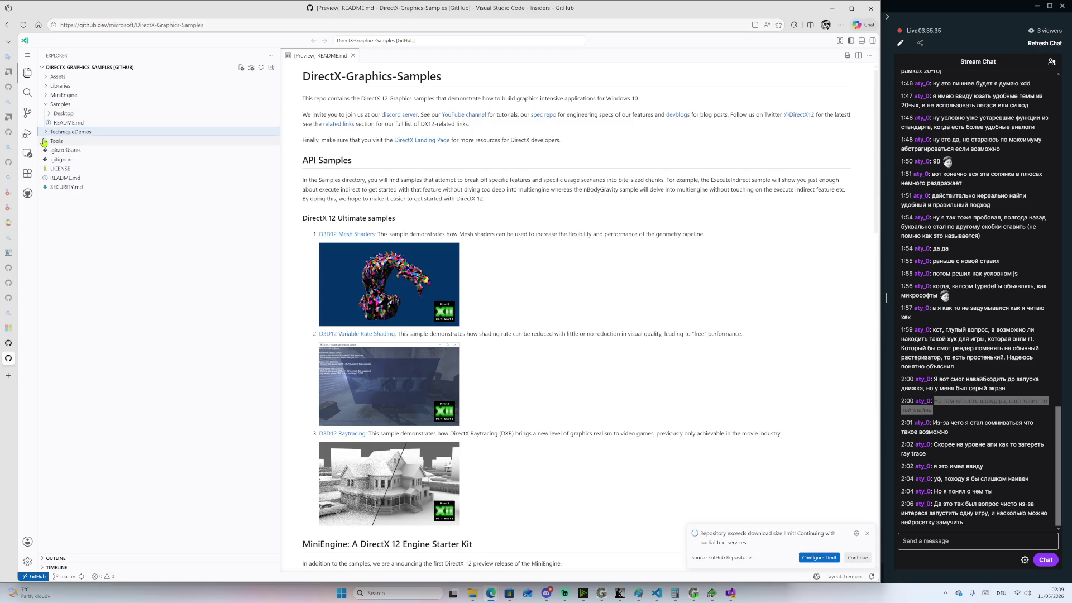
pyautogui.click(45, 96)
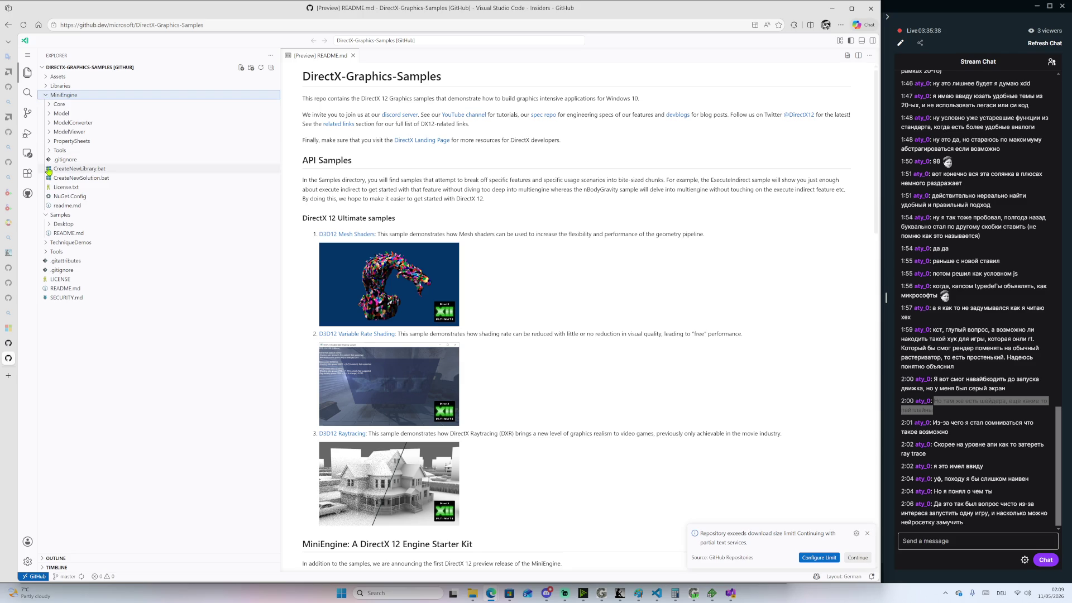
pyautogui.click(49, 224)
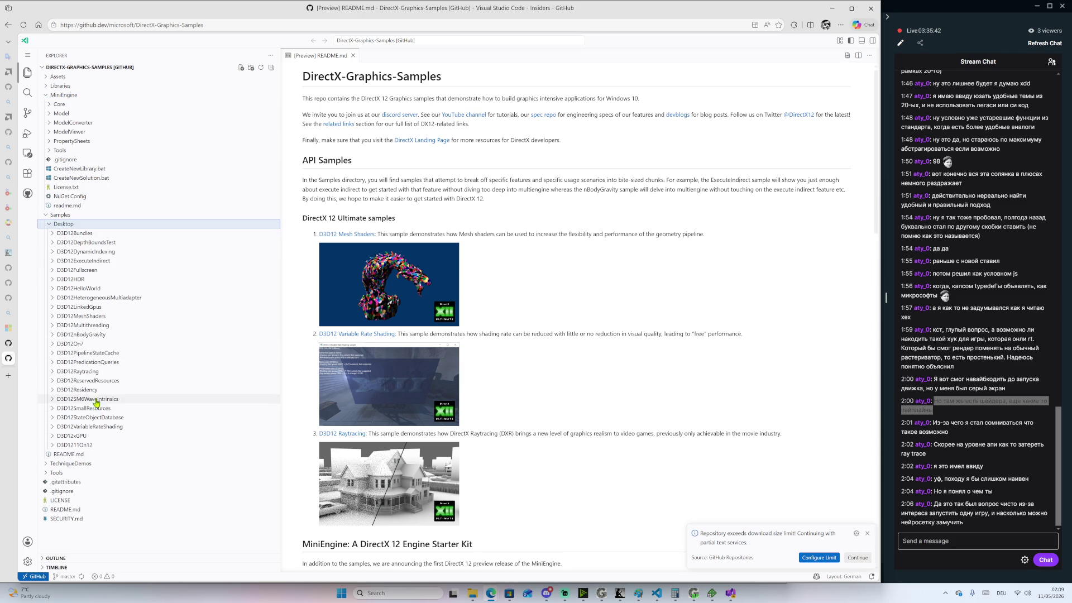
# Open D3D12RaytracingSimpleLighting.cpp from D3D12Raytracing/src/D3D12RaytracingSimpleLighting
pyautogui.click(50, 372)
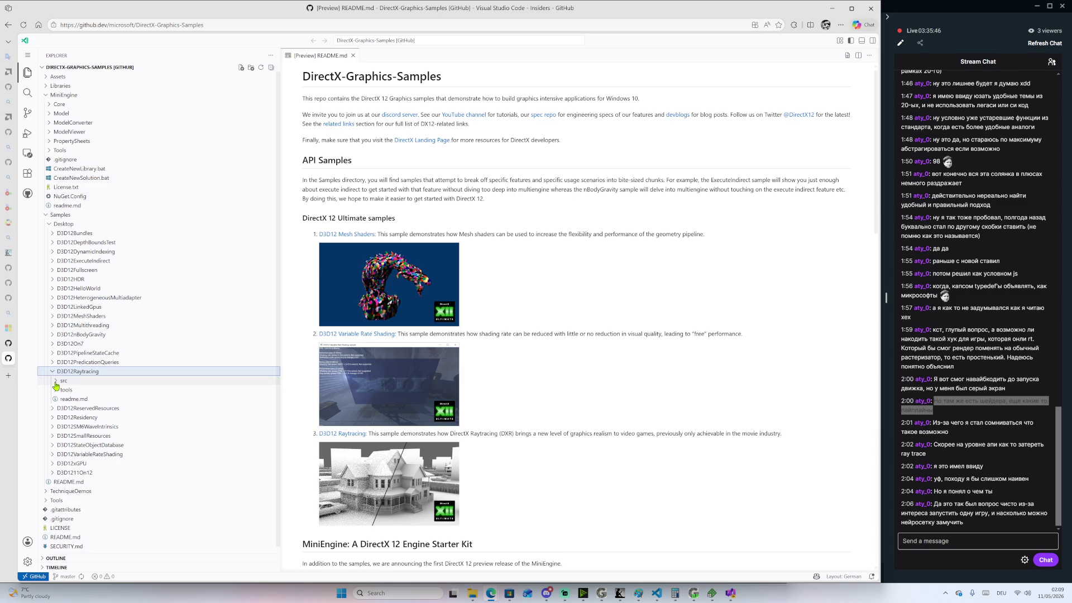
pyautogui.click(64, 381)
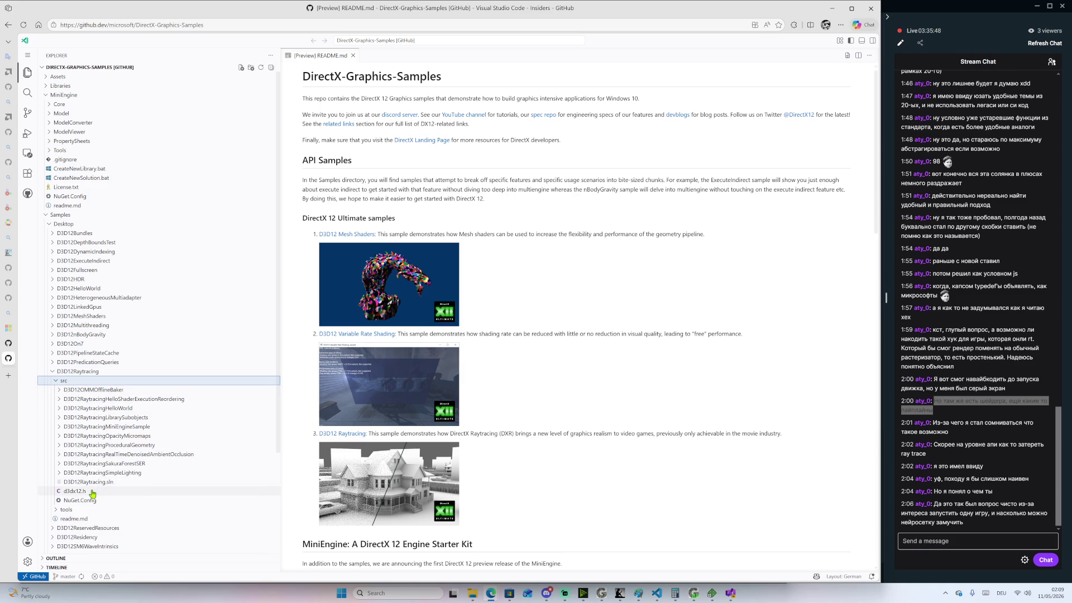
pyautogui.scroll(-2, 98, 479)
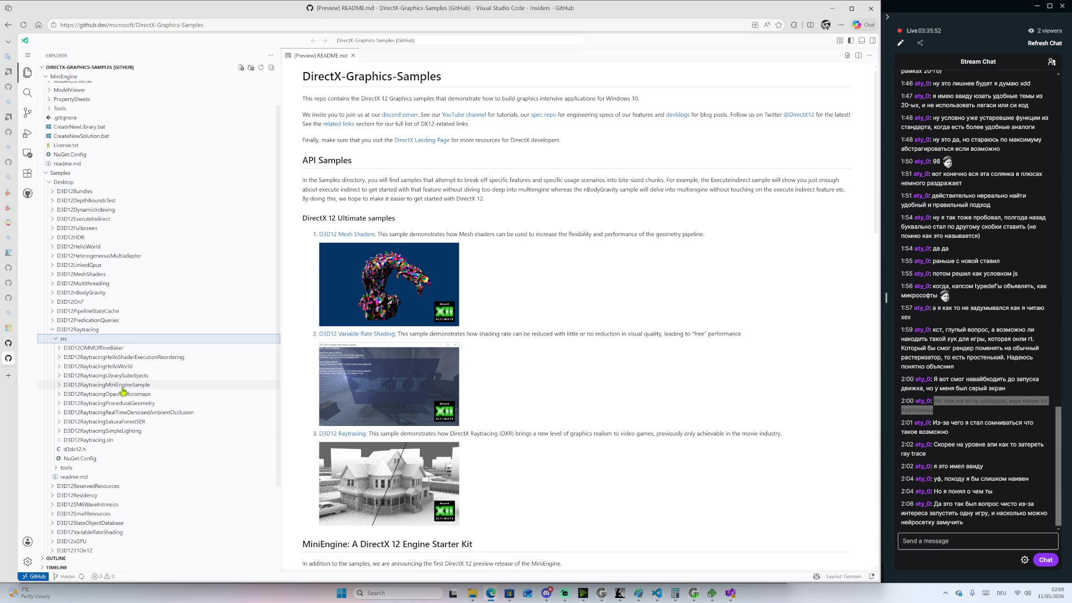
pyautogui.click(70, 431)
pyautogui.scroll(-2, 89, 447)
pyautogui.scroll(-5, 108, 467)
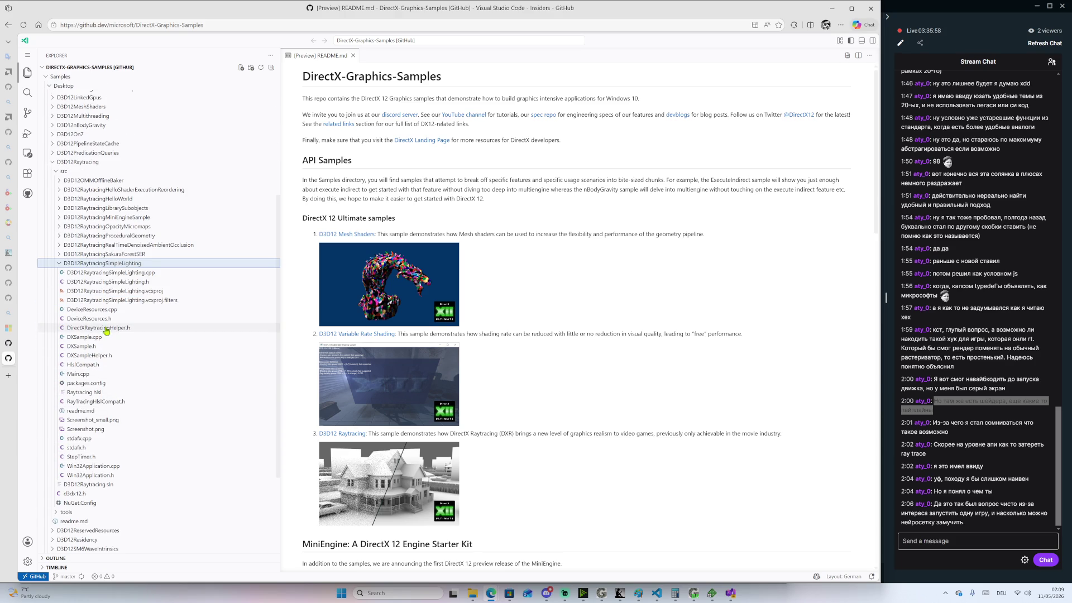
pyautogui.click(119, 272)
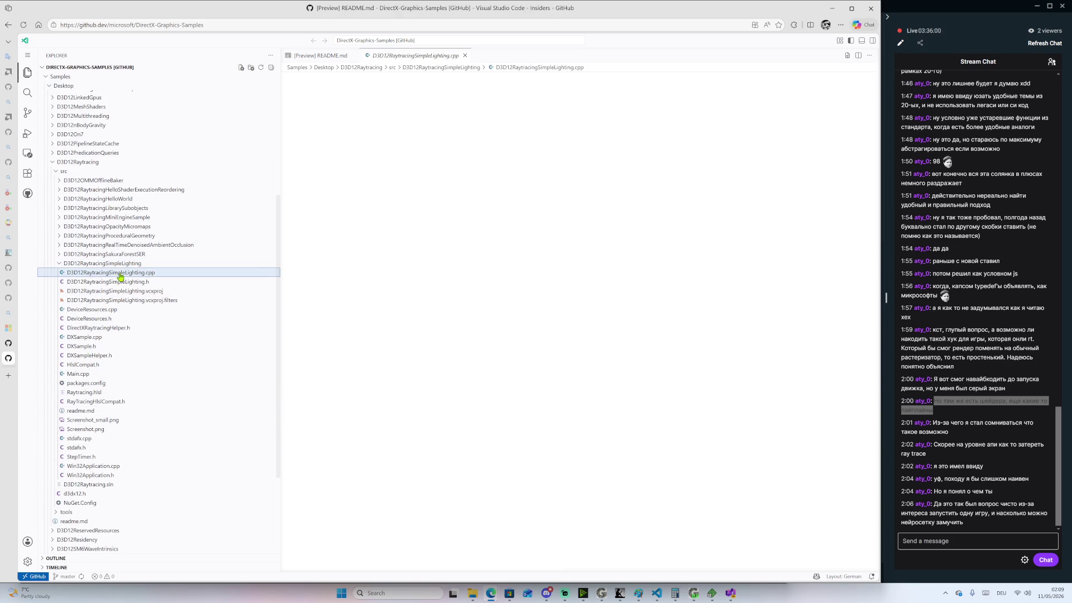
# Read D3D12RaytracingSimpleLighting.cpp past OnInit and UpdateCameraMatrices to InitializeScene's 'Setup lights' block
pyautogui.scroll(-7, 455, 380)
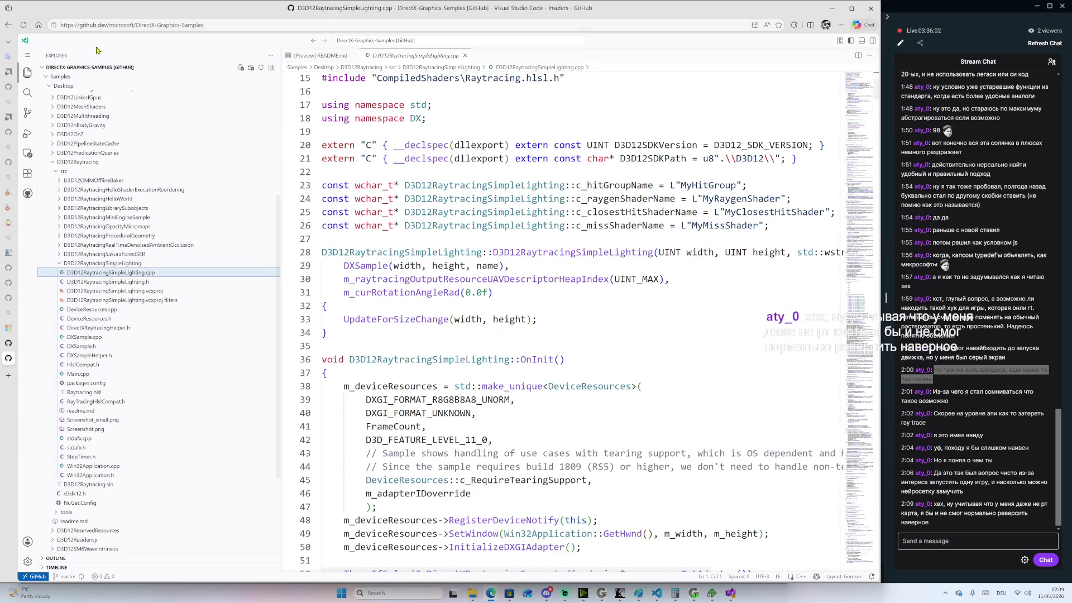
pyautogui.scroll(5, 145, 179)
pyautogui.scroll(2, 145, 179)
pyautogui.scroll(-8, 829, 176)
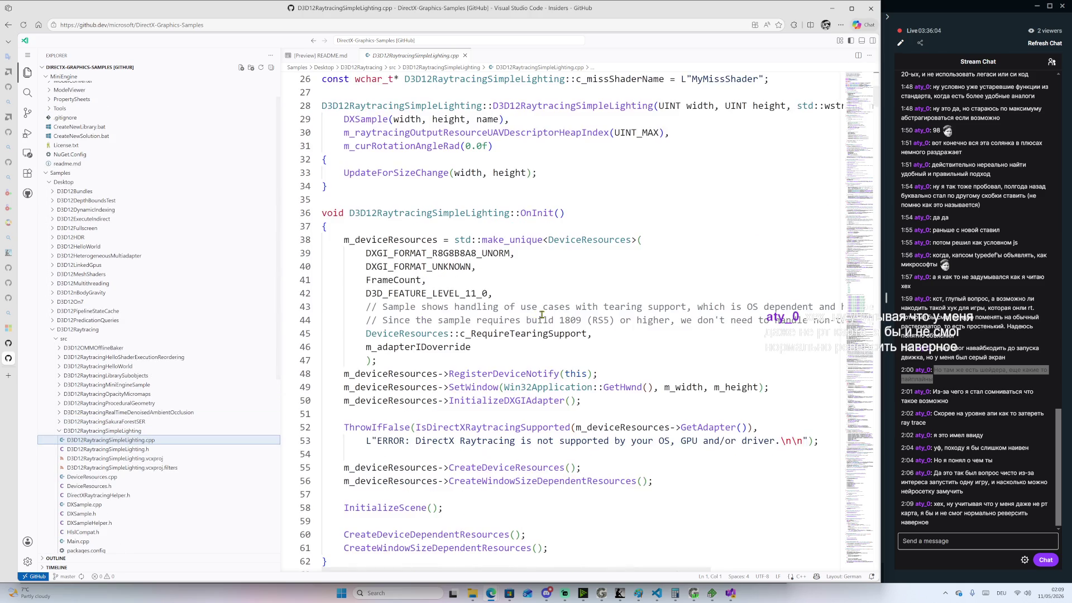
pyautogui.moveTo(852, 112)
pyautogui.mouseDown()
pyautogui.moveTo(840, 472)
pyautogui.moveTo(786, 185)
pyautogui.moveTo(502, 318)
pyautogui.mouseUp()
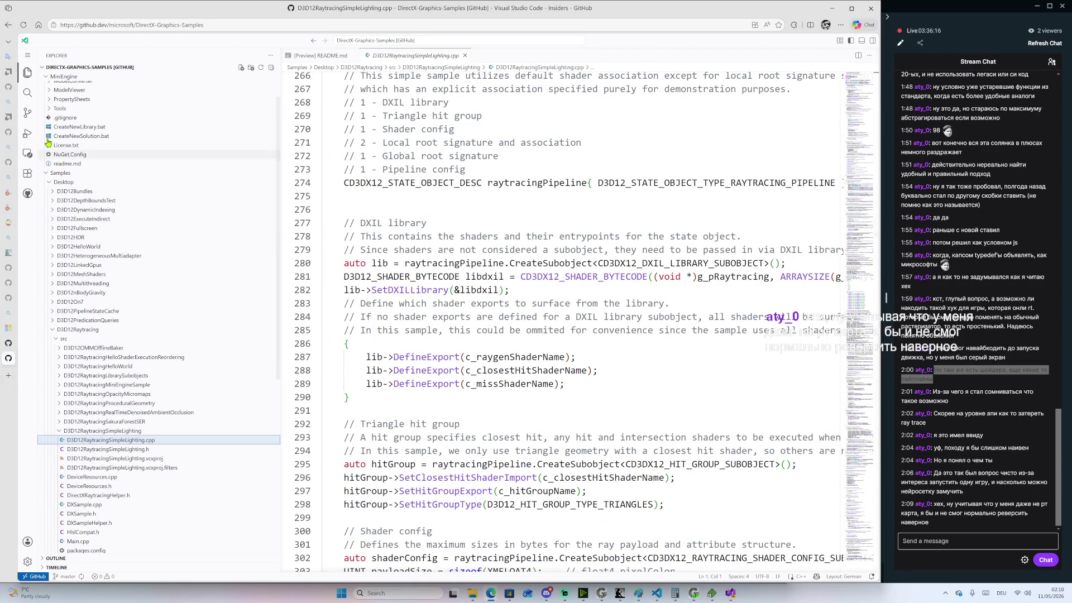
pyautogui.scroll(1, 519, 284)
pyautogui.scroll(5, 519, 284)
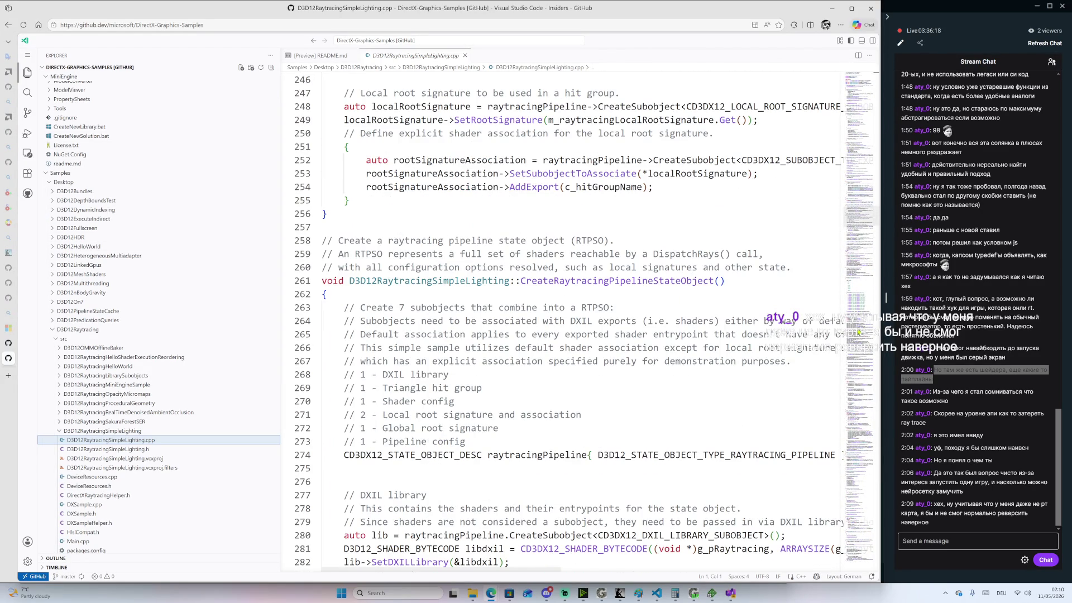
pyautogui.moveTo(860, 219); pyautogui.dragTo(850, 92)
pyautogui.scroll(-10, 499, 276)
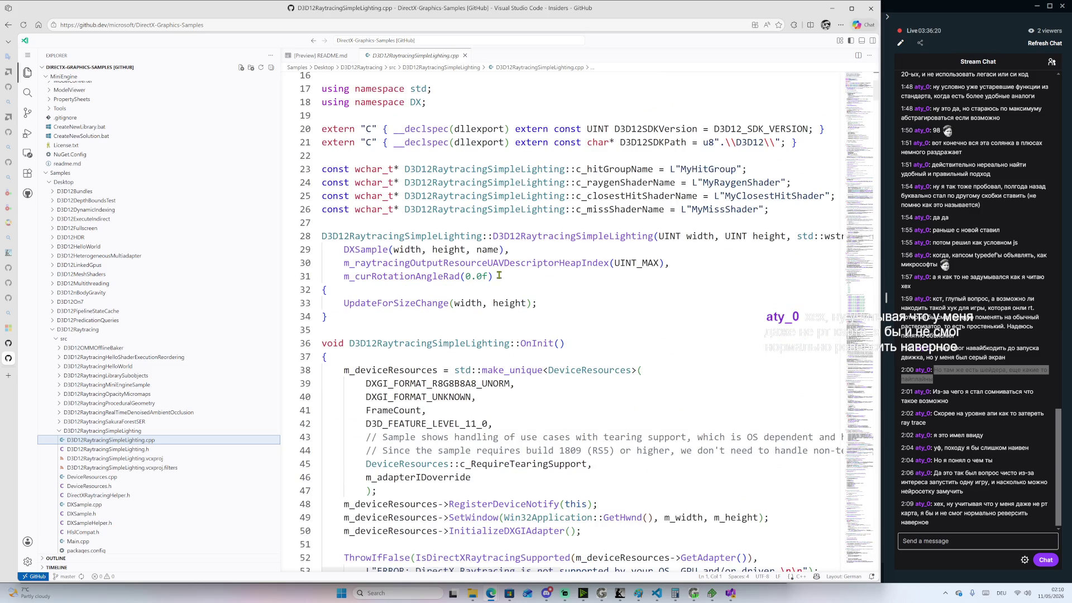
pyautogui.scroll(-4, 497, 274)
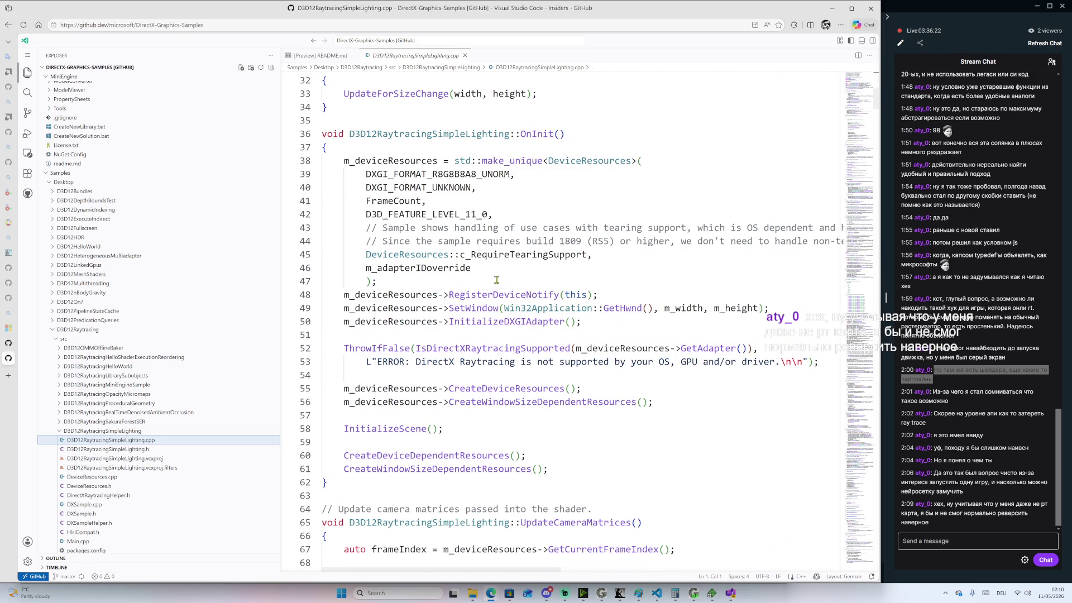
pyautogui.scroll(-13, 521, 321)
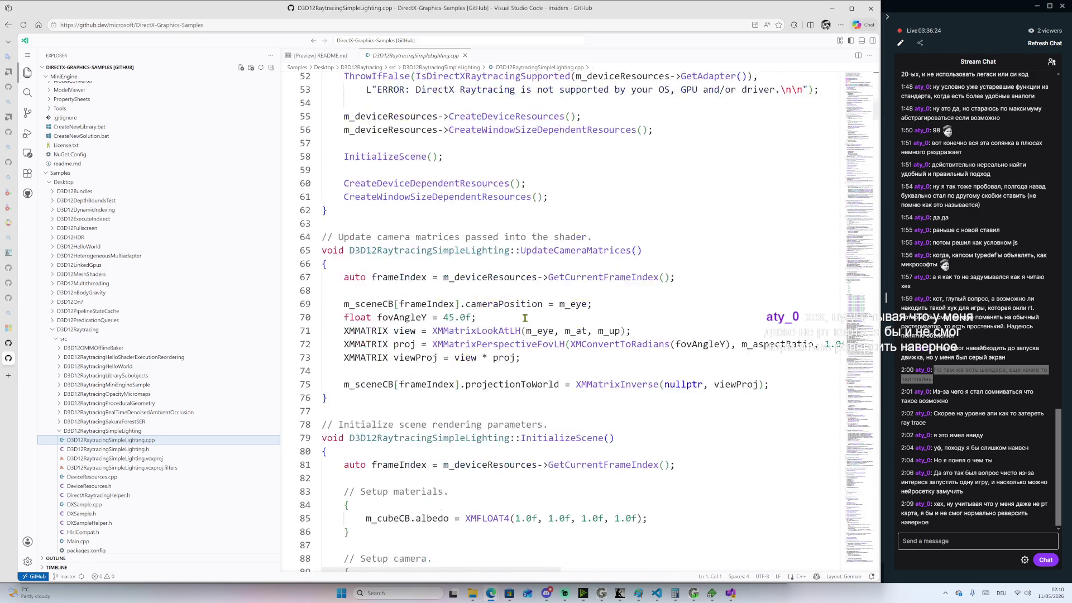
pyautogui.scroll(-13, 569, 345)
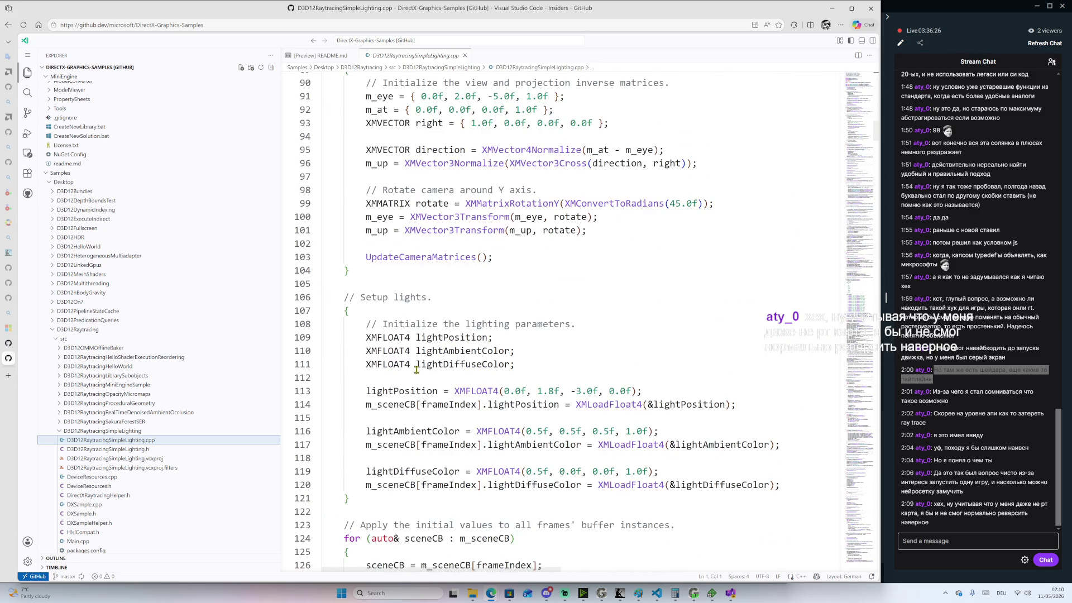
# Search the file for 'acce', finding 63 matches
pyautogui.click(538, 272)
pyautogui.hotkey('ctrl', 'f')
pyautogui.write('acce')
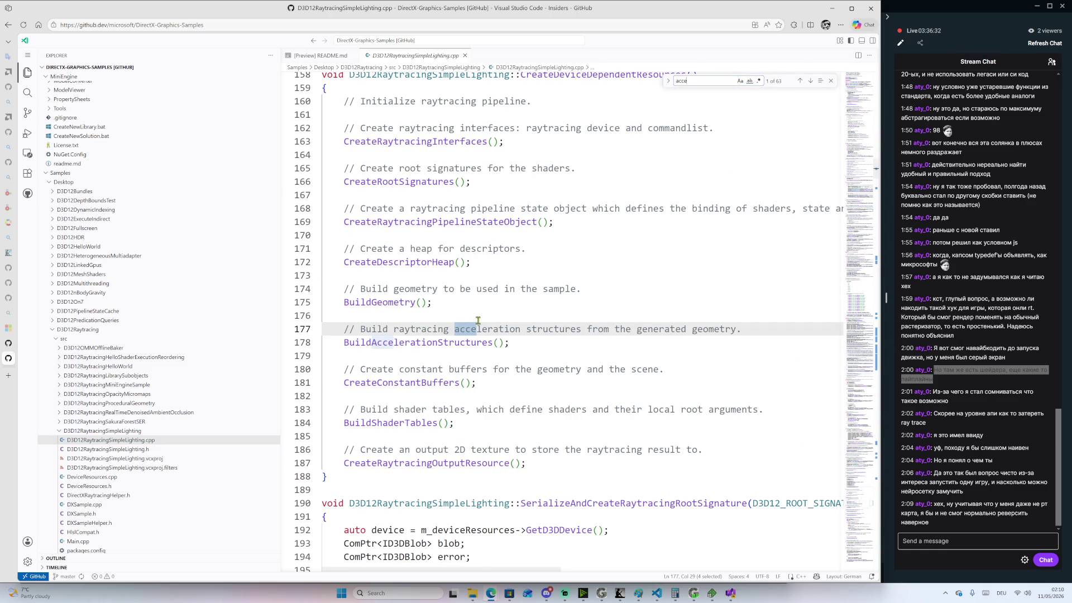
# Select the BuildAccelerationStructures name and then the BuildGeometry() call line
pyautogui.rightClick(423, 343)
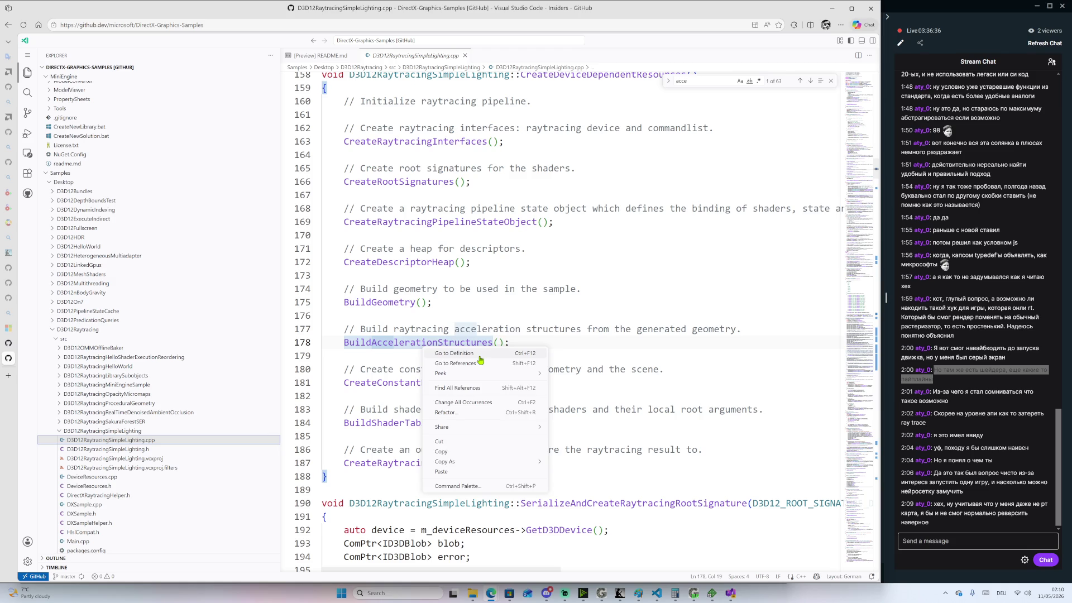
pyautogui.press('Escape')
pyautogui.doubleClick(464, 345)
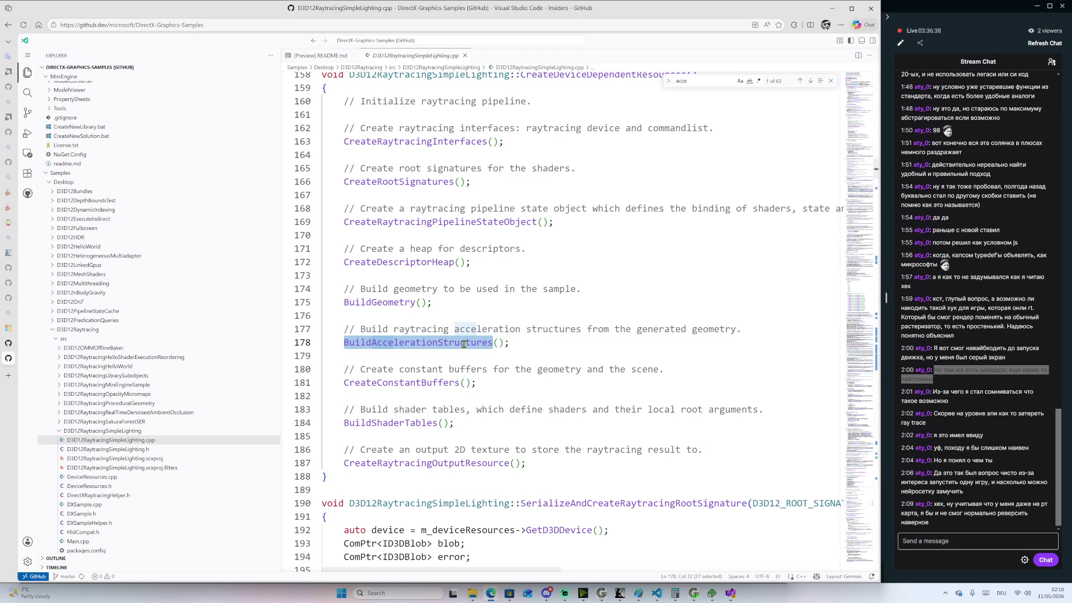
pyautogui.scroll(3, 565, 247)
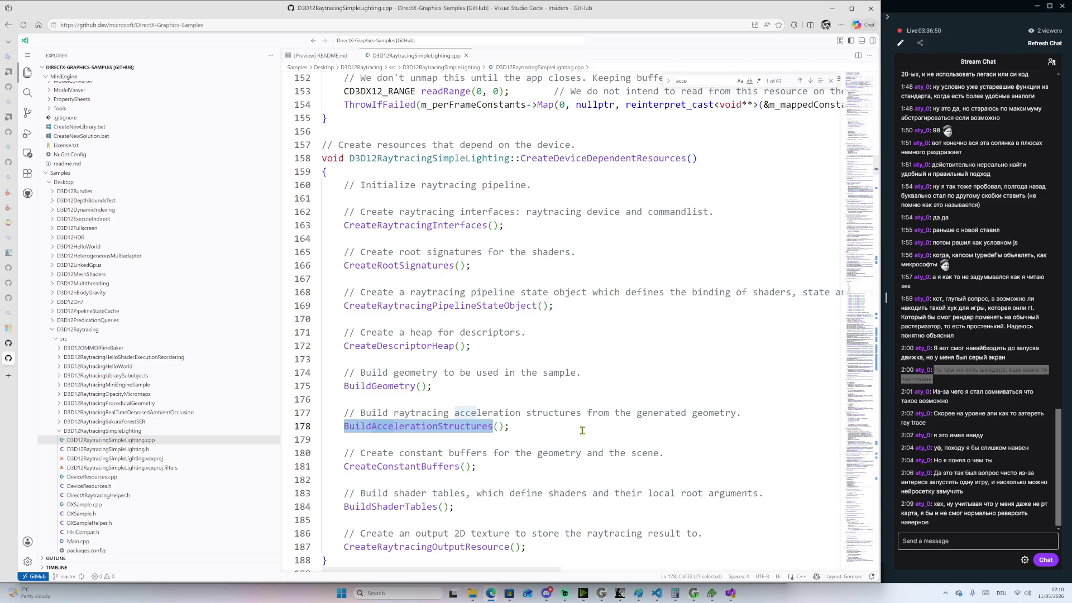
pyautogui.moveTo(431, 387)
pyautogui.mouseDown()
pyautogui.moveTo(331, 377)
pyautogui.moveTo(345, 385)
pyautogui.mouseUp()
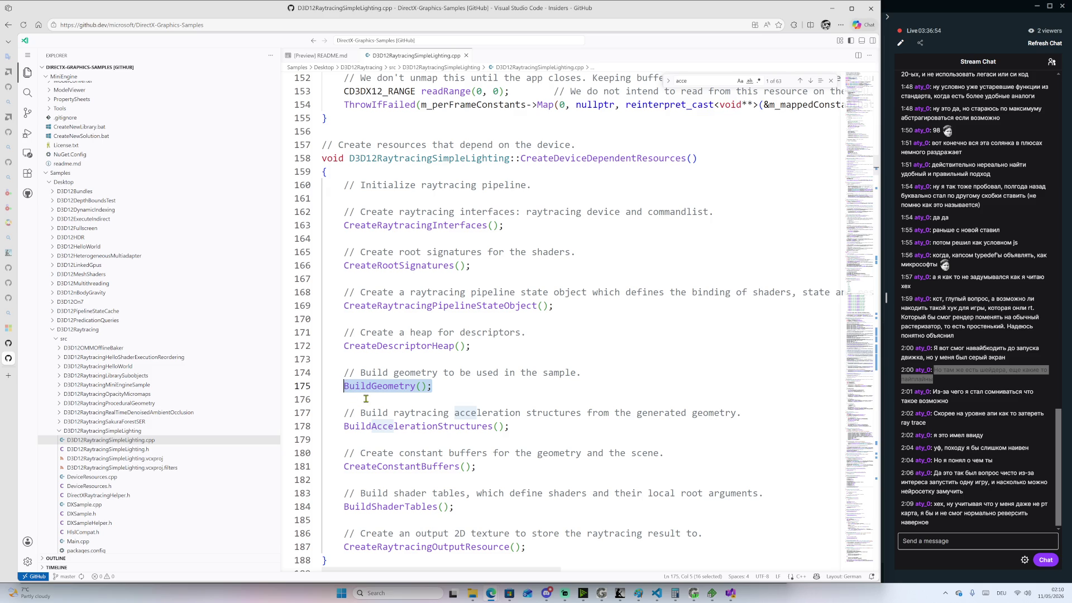
# Scroll through the CreateRootSignatures and pipeline state object code, then back to CreateRootSignatures
pyautogui.scroll(5, 444, 384)
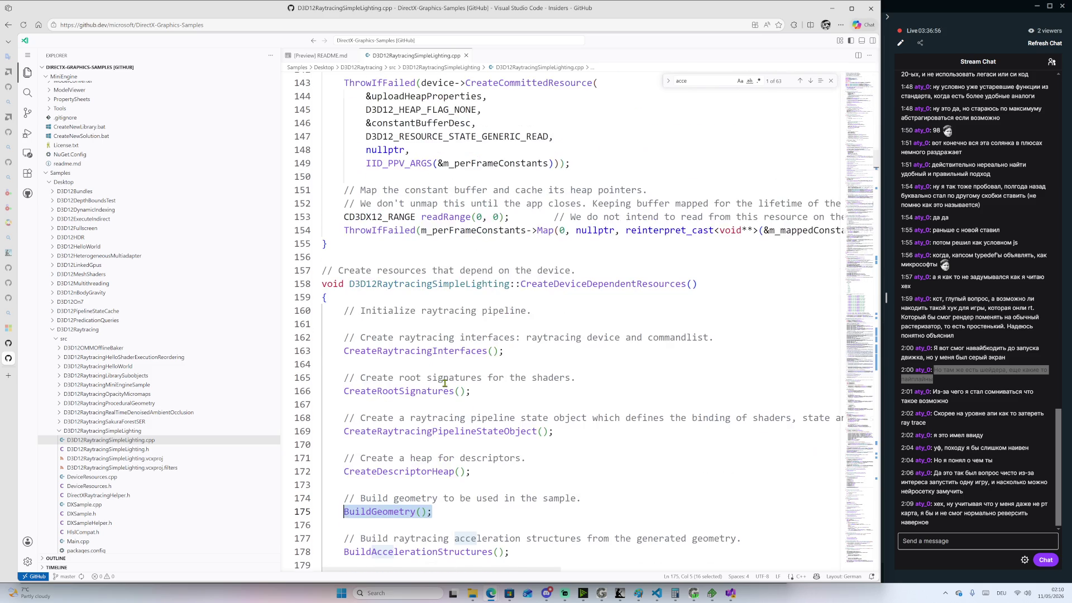
pyautogui.scroll(-2, 445, 388)
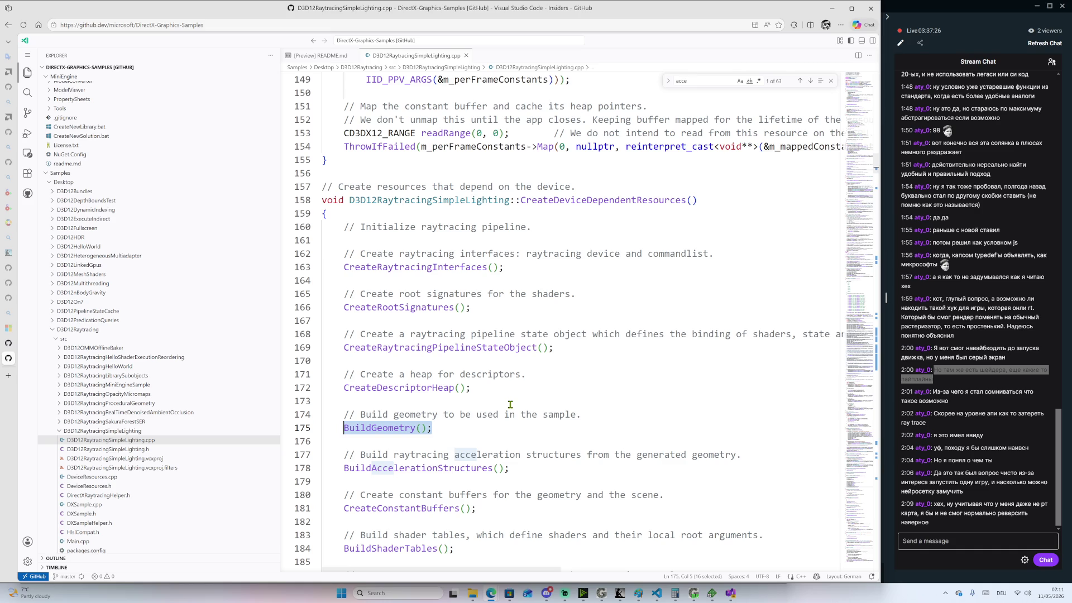
pyautogui.scroll(-5, 555, 425)
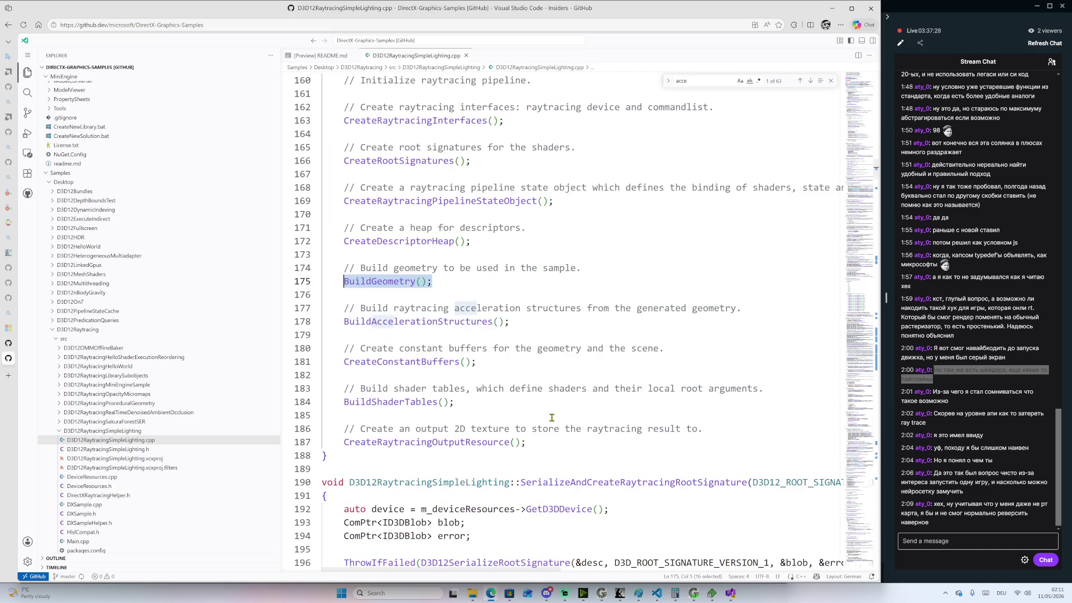
pyautogui.scroll(-2, 566, 421)
pyautogui.scroll(-2, 563, 423)
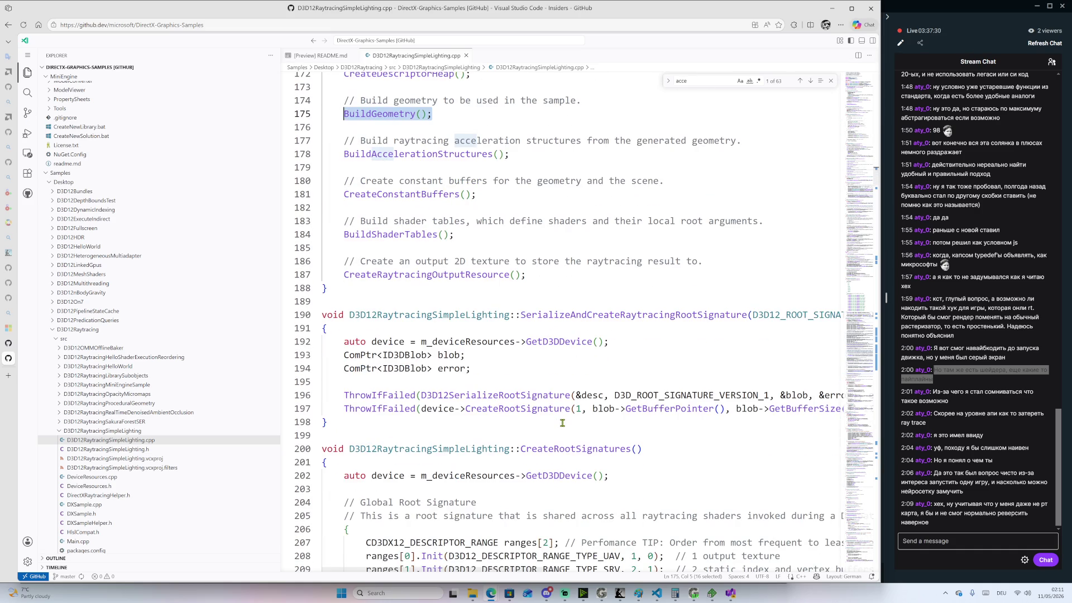
pyautogui.scroll(-2, 562, 423)
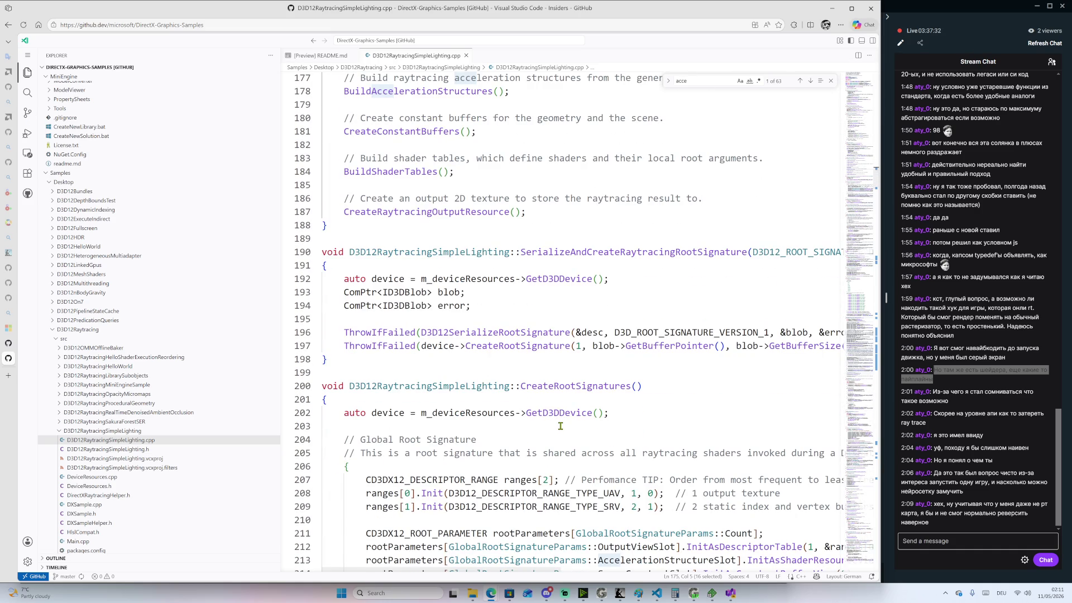
pyautogui.scroll(-15, 558, 426)
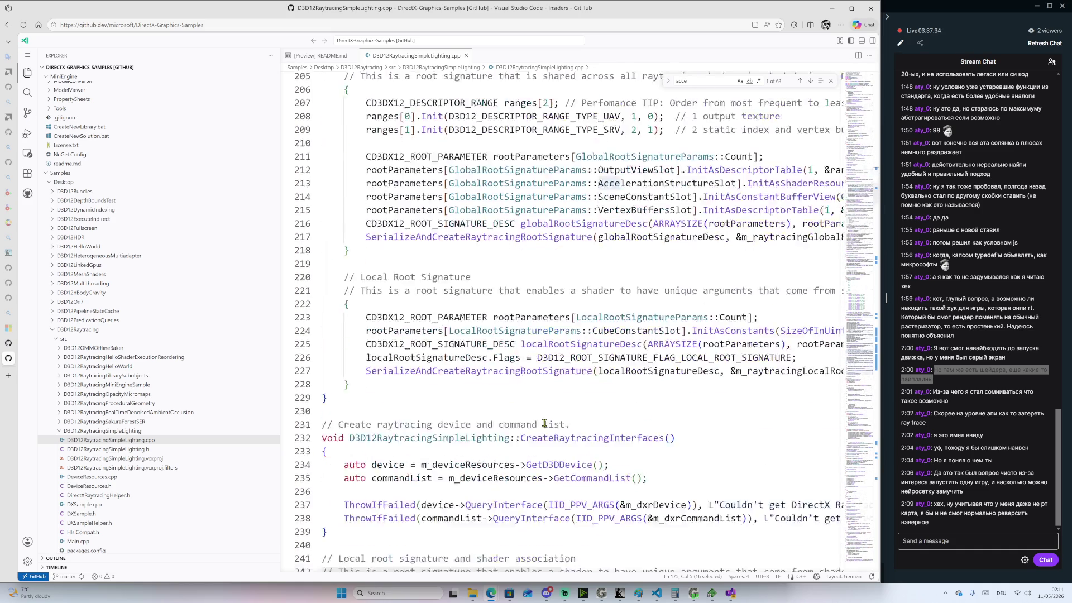
pyautogui.scroll(-20, 549, 415)
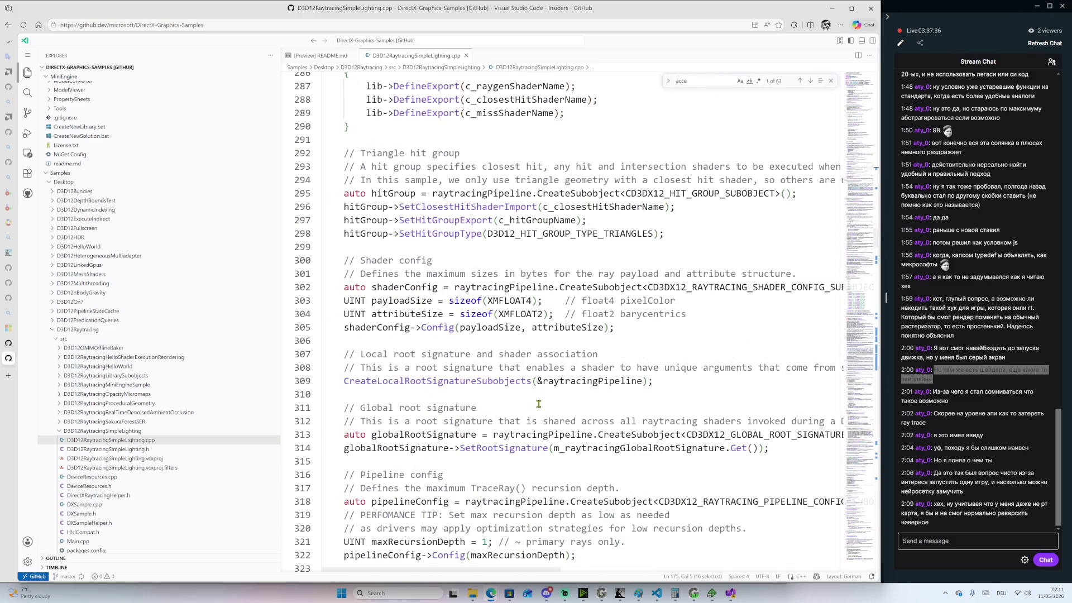
pyautogui.scroll(19, 555, 234)
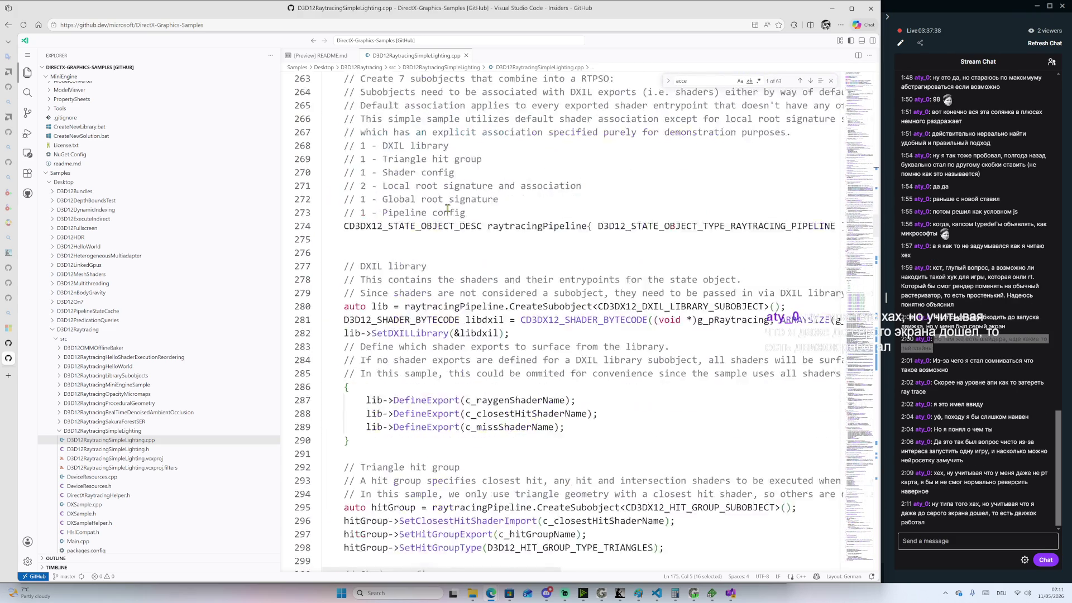
pyautogui.scroll(15, 469, 228)
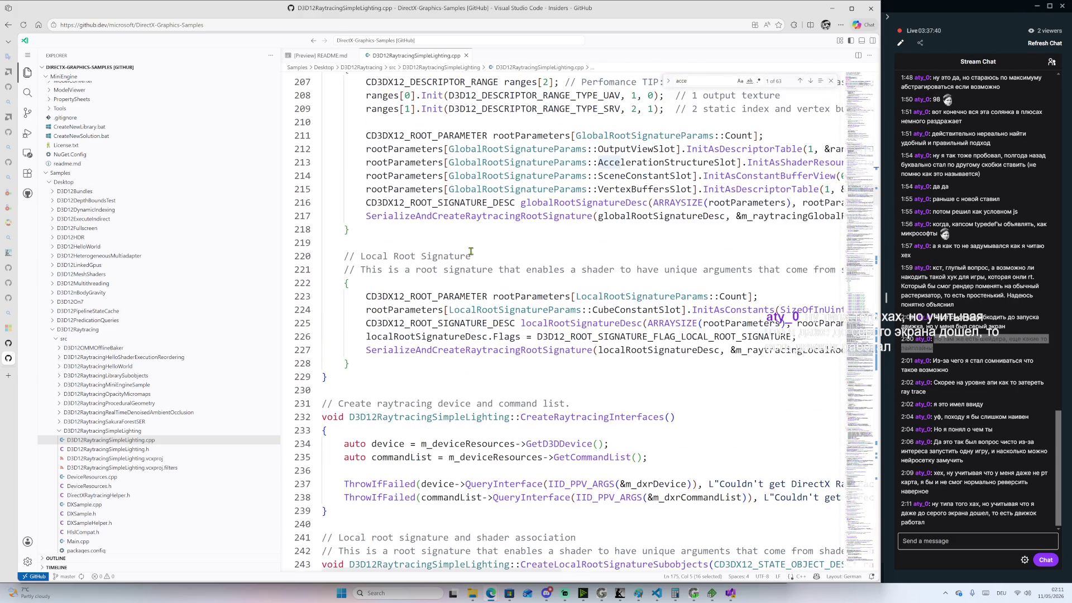
pyautogui.scroll(1, 472, 255)
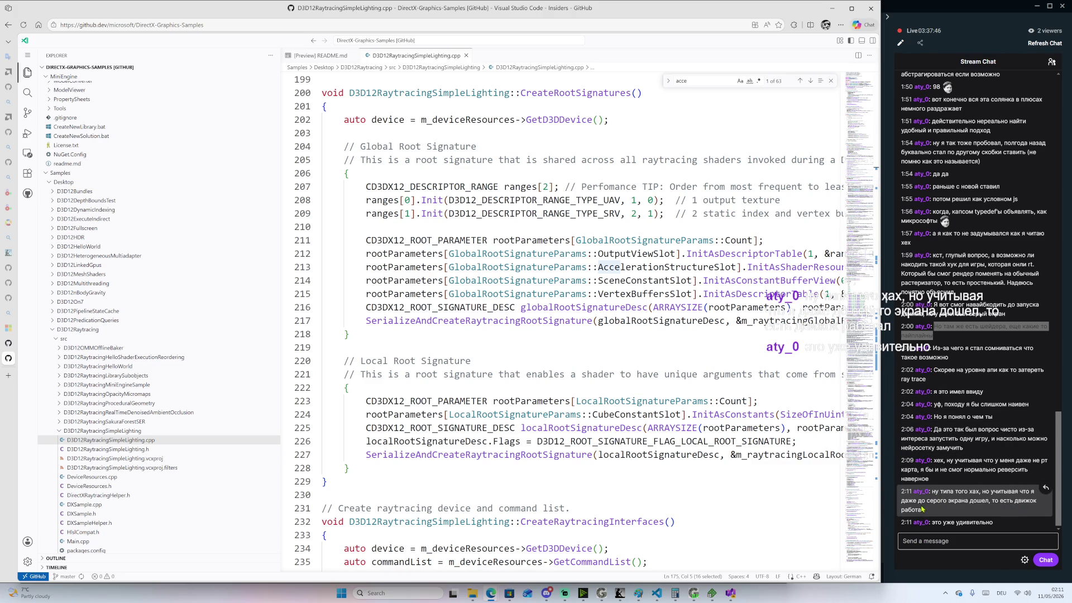
pyautogui.scroll(5, 617, 381)
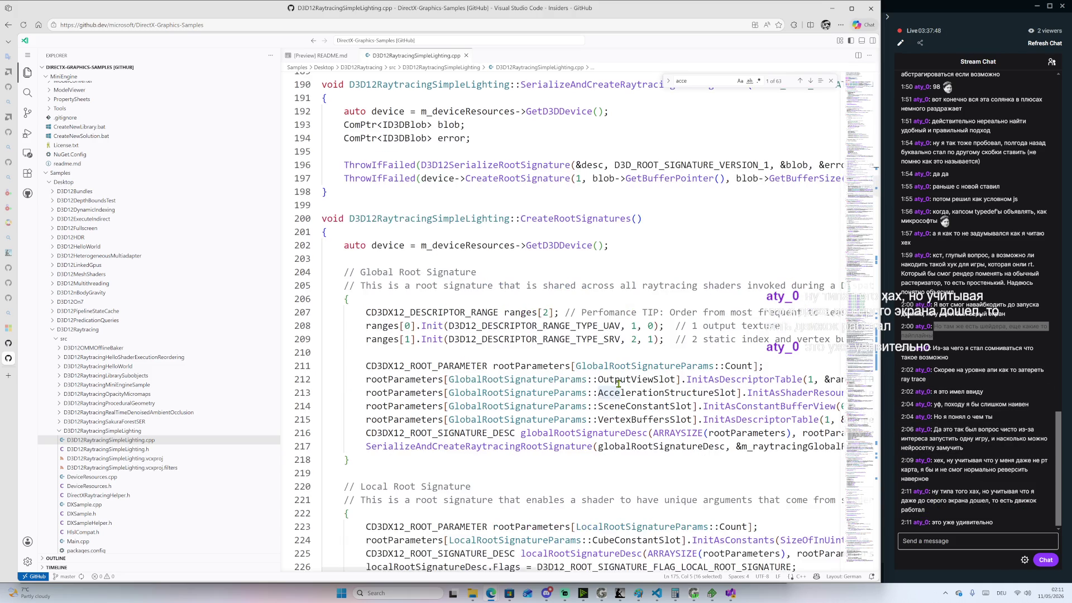
pyautogui.scroll(3, 617, 382)
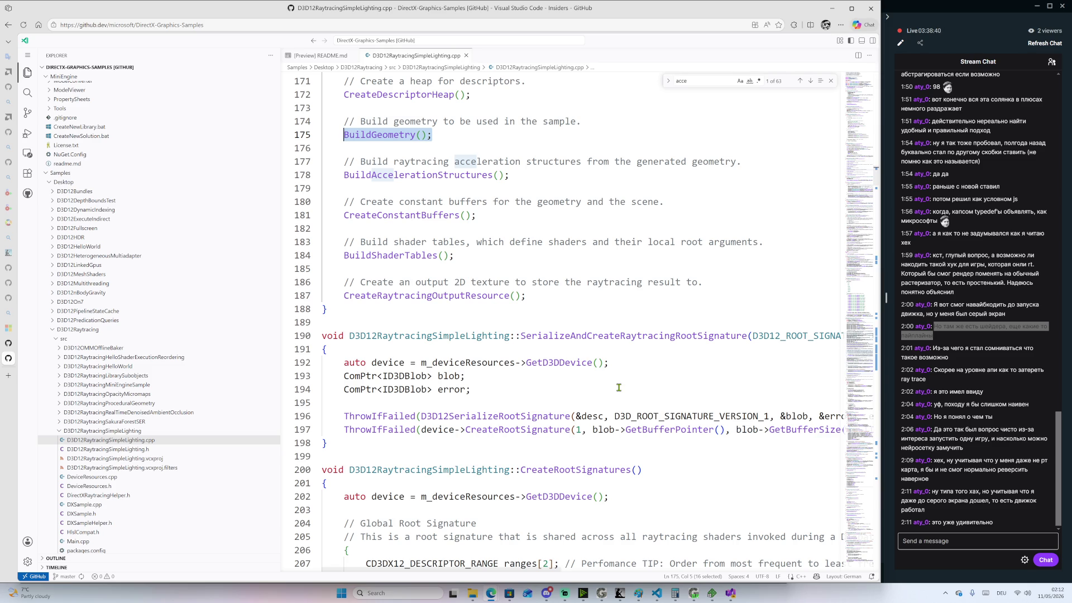
# Select the BuildAccelerationStructures name and several comment lines
pyautogui.scroll(5, 538, 308)
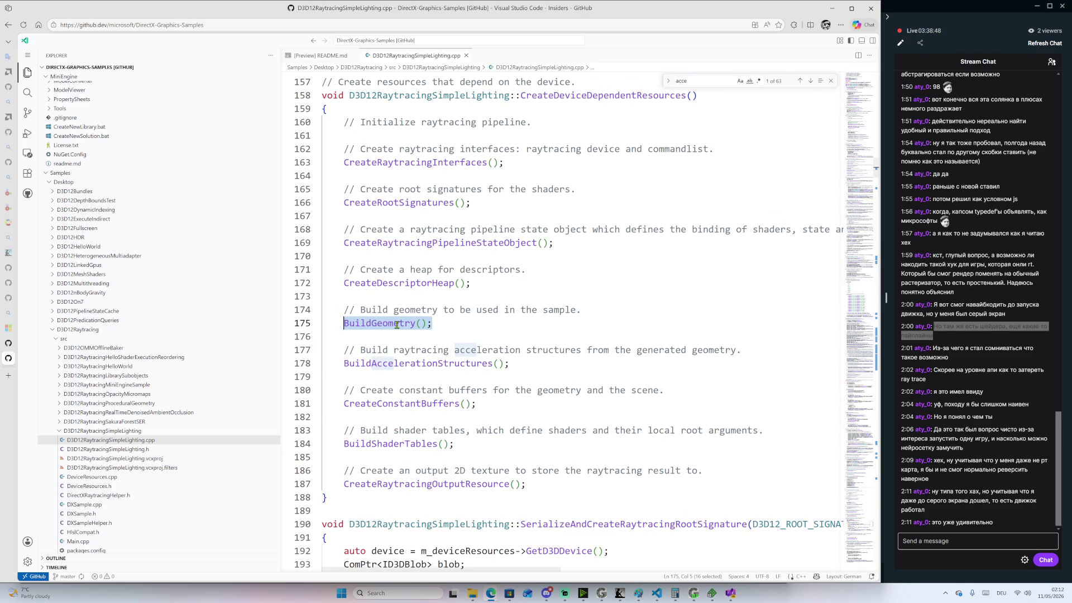
pyautogui.doubleClick(407, 363)
pyautogui.hotkey('ctrl', 'c')
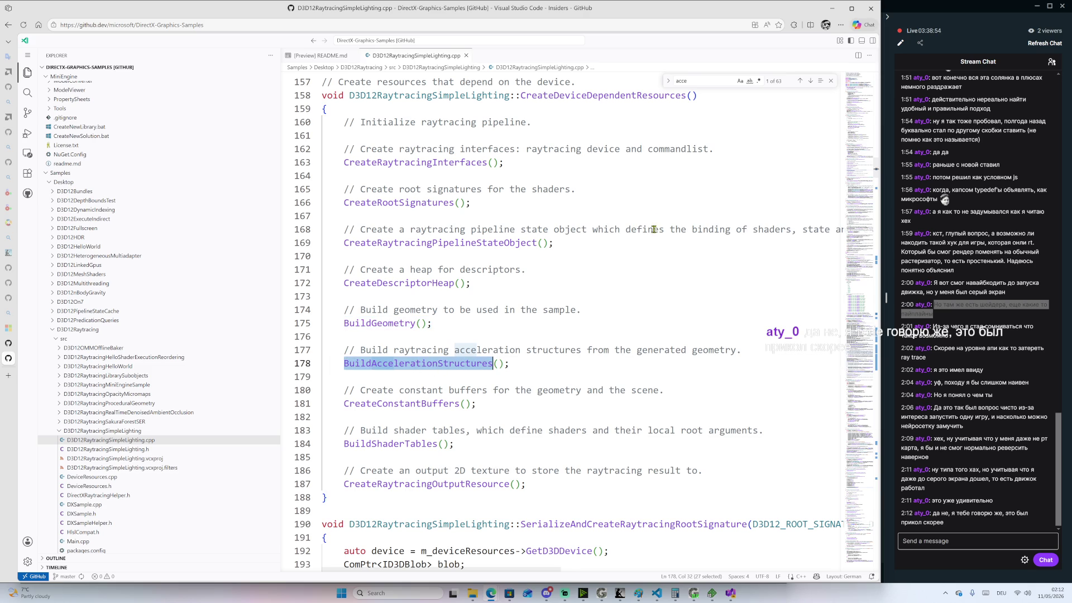
pyautogui.moveTo(726, 232); pyautogui.dragTo(621, 94)
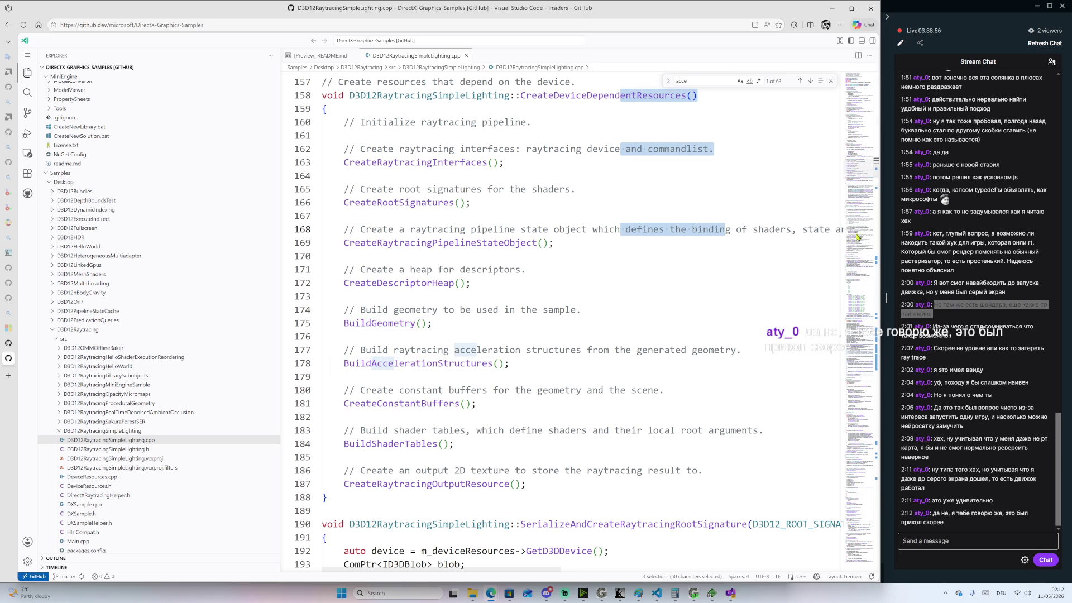
# Return D3D12RaytracingSimpleLighting.cpp to its top, showing the licence header and includes
pyautogui.scroll(5, 344, 300)
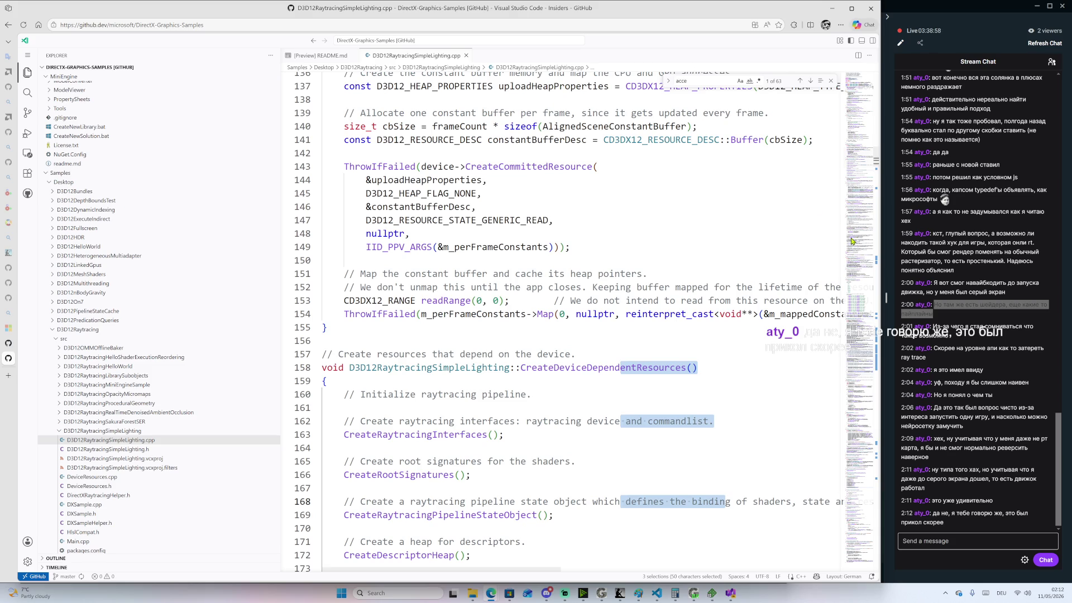
pyautogui.click(859, 221)
pyautogui.moveTo(860, 245); pyautogui.dragTo(860, 78)
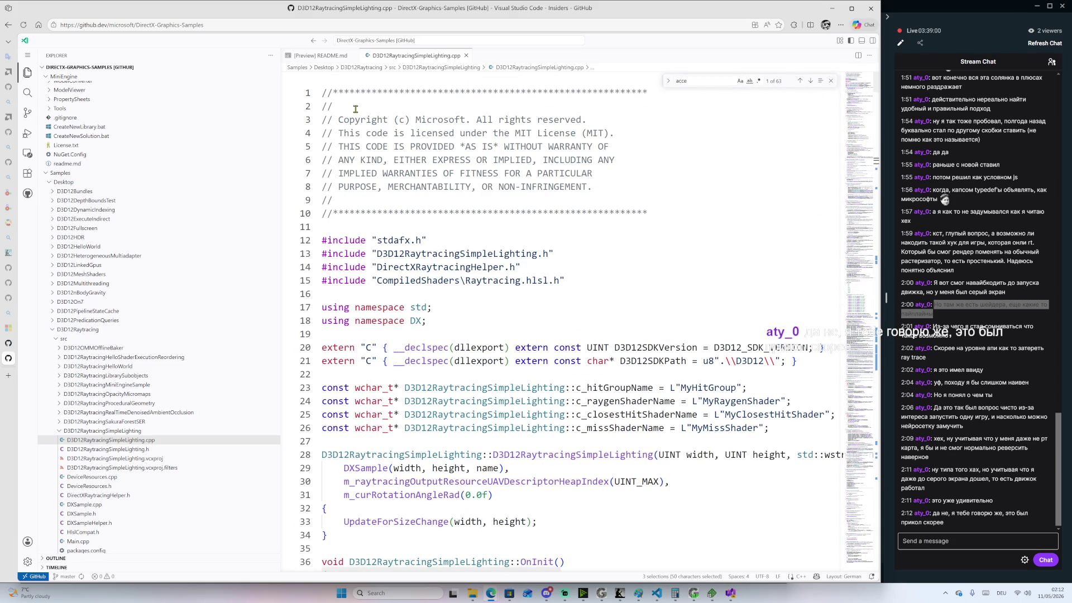
pyautogui.click(28, 92)
# Search the repository for BuildAccelerationStructures and open the HelloShaderExecutionReordering match
pyautogui.hotkey('ctrl', 'v')
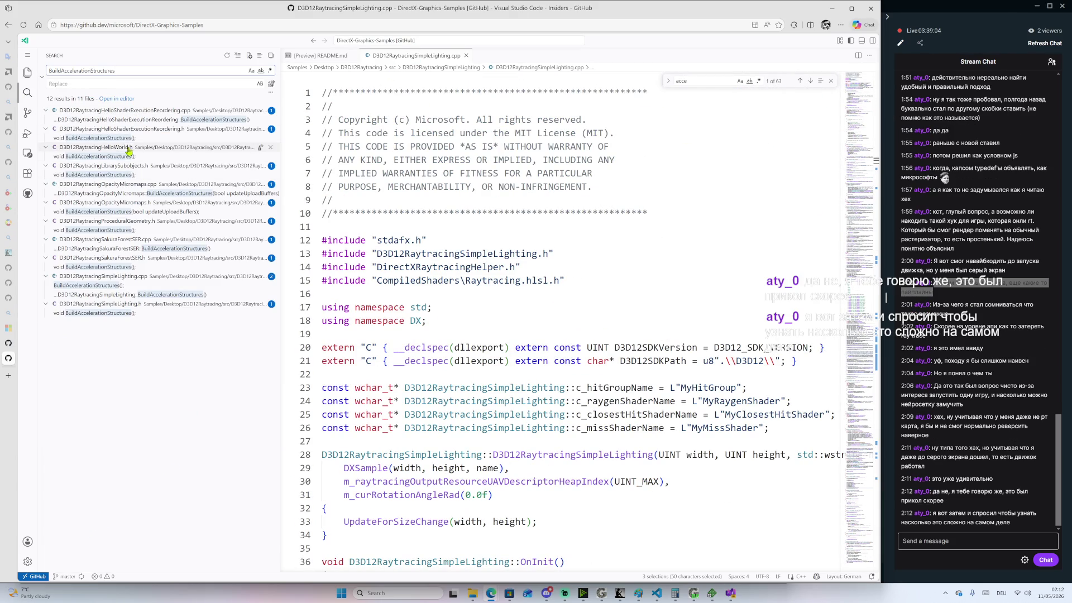
pyautogui.click(172, 119)
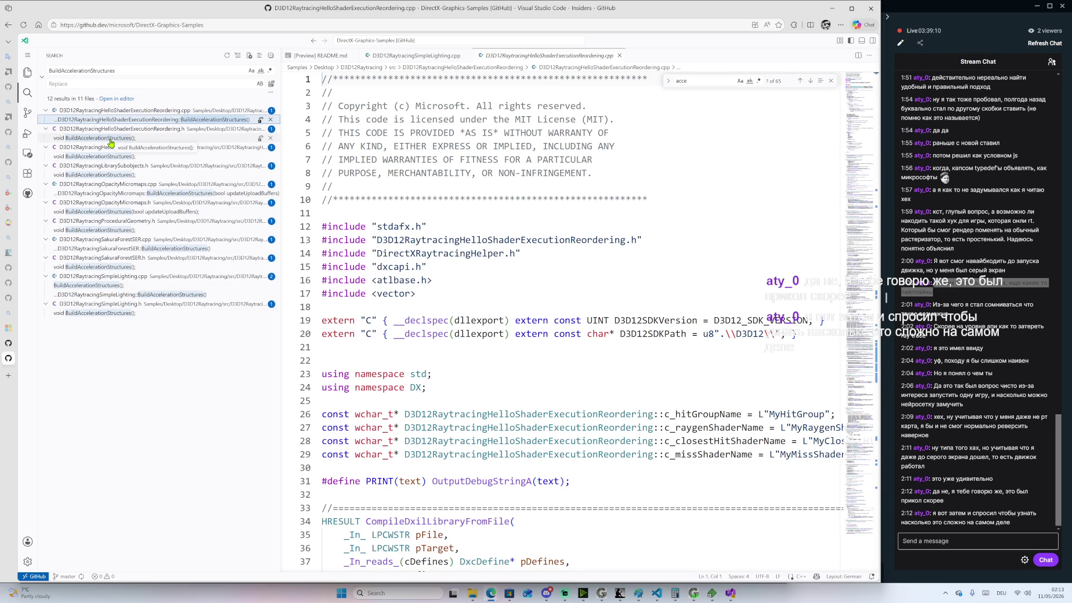
pyautogui.scroll(-3, 357, 221)
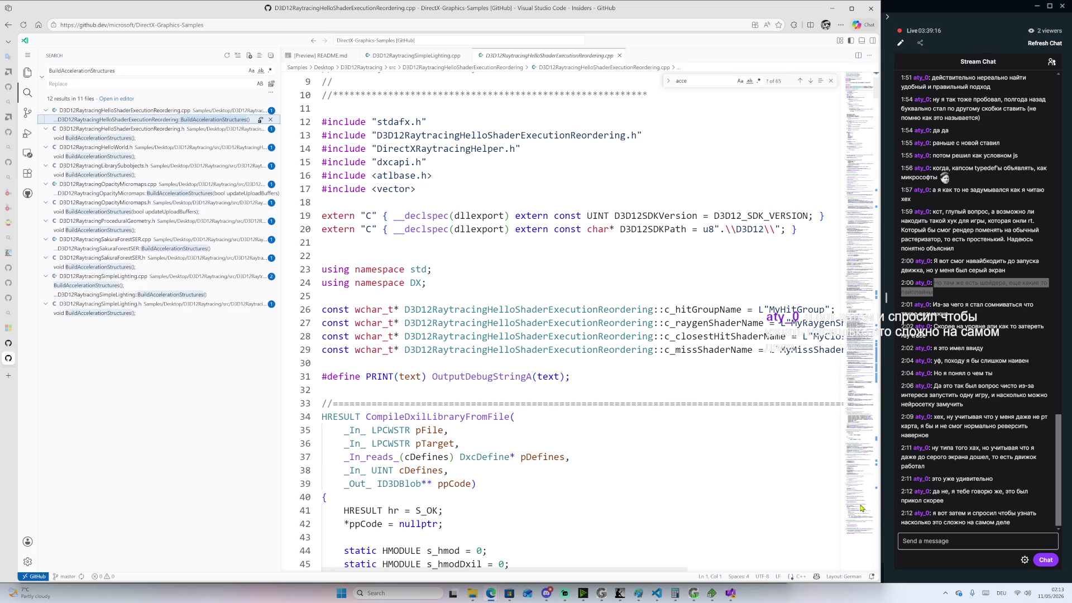
# Open the BuildAccelerationStructures definition in D3D12RaytracingSimpleLighting.cpp and select its four device lines
pyautogui.click(134, 297)
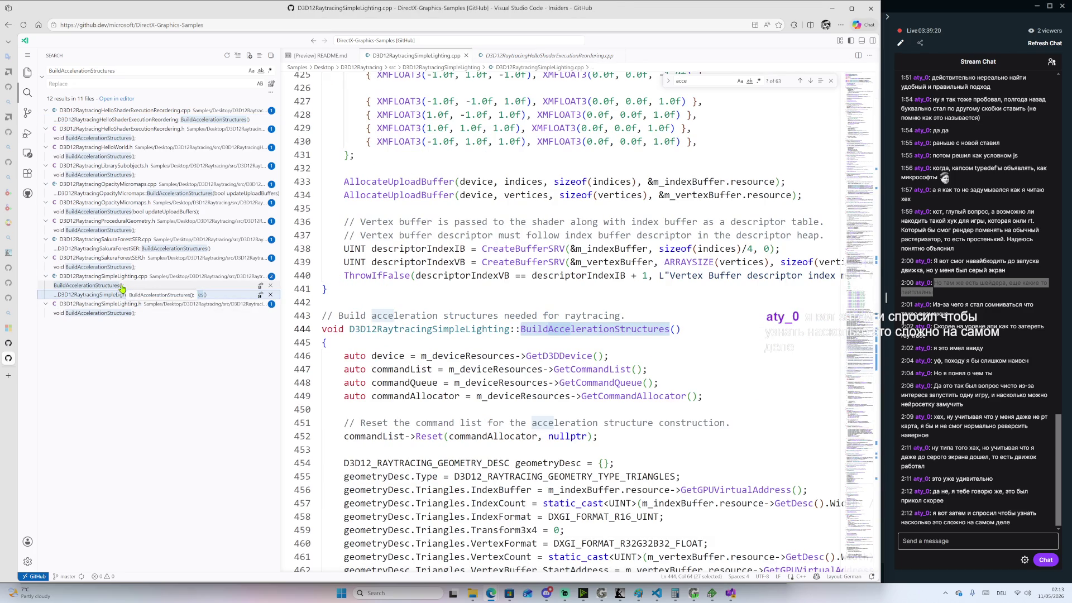
pyautogui.scroll(-2, 364, 299)
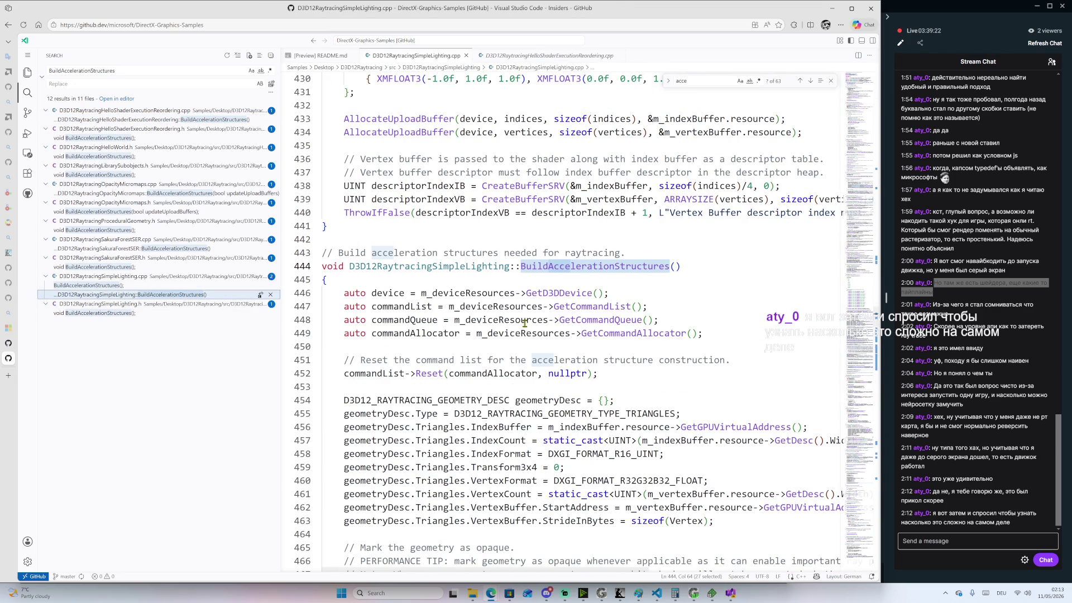
pyautogui.moveTo(344, 294); pyautogui.dragTo(708, 334)
pyautogui.click(707, 334)
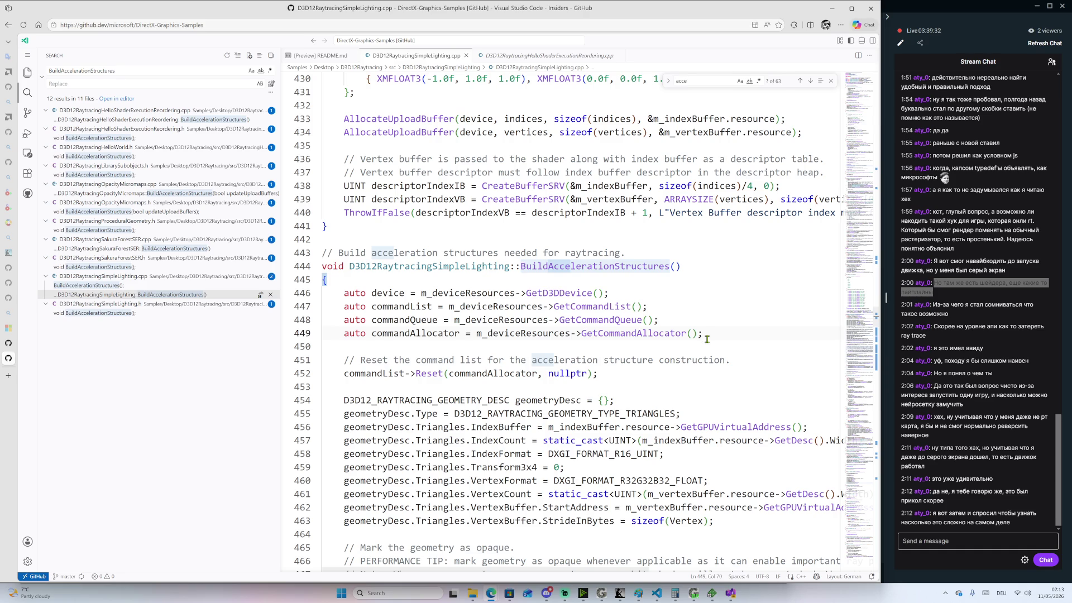
# Search Bing for 'open tomb raider' in a new tab and scroll the results
pyautogui.click(9, 376)
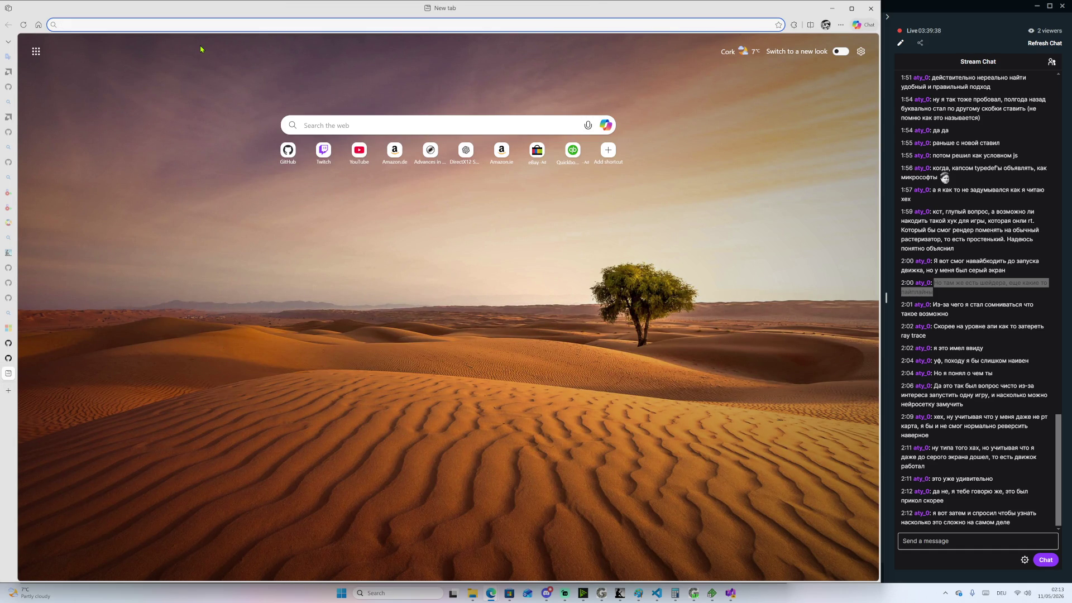
pyautogui.write('open tom')
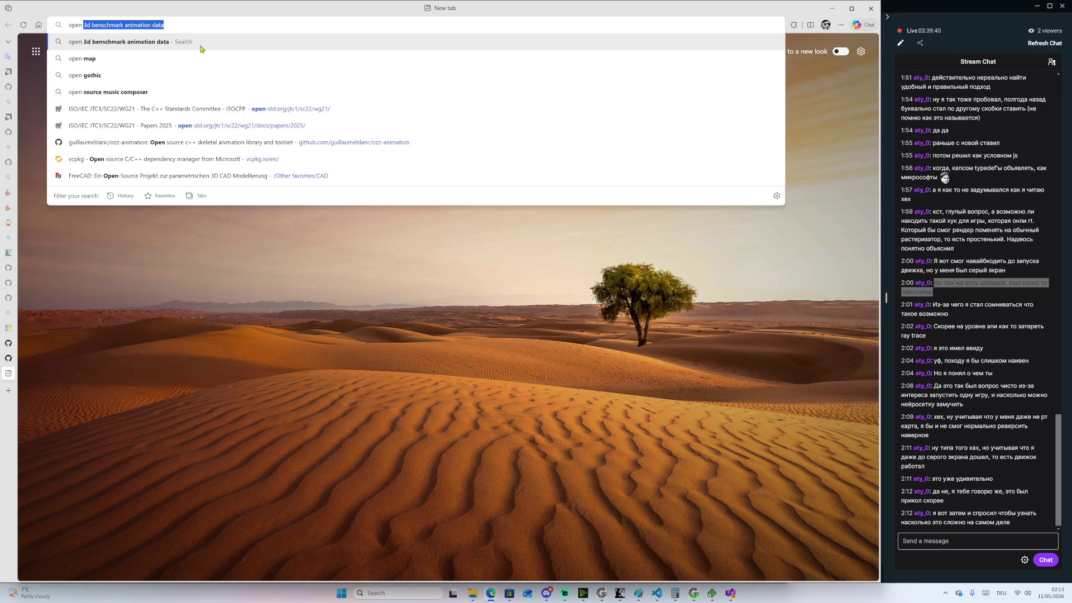
pyautogui.write('b raid')
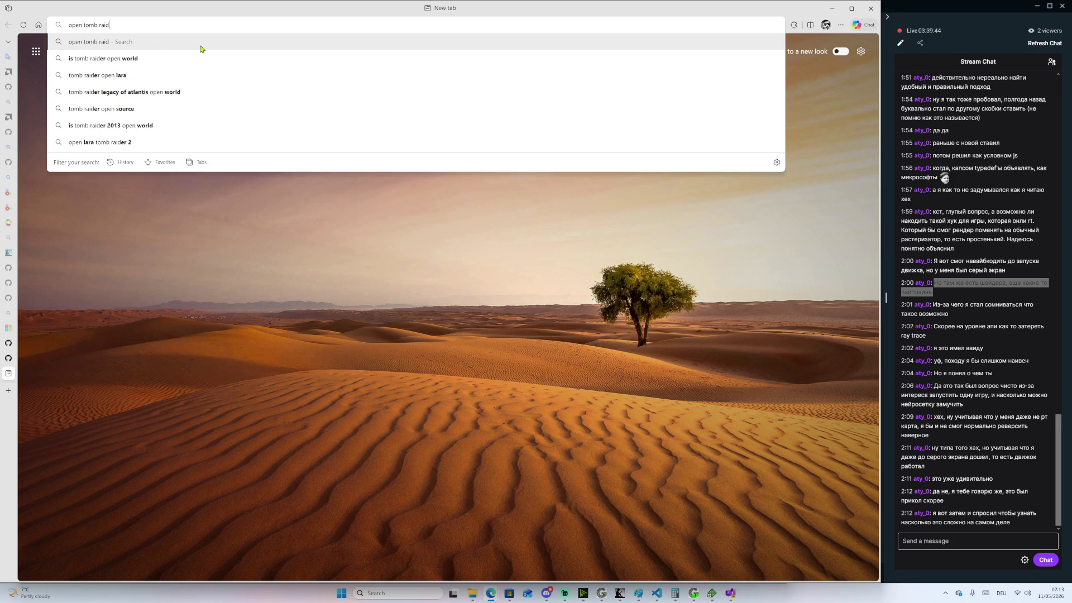
pyautogui.write('er')
pyautogui.press('Return')
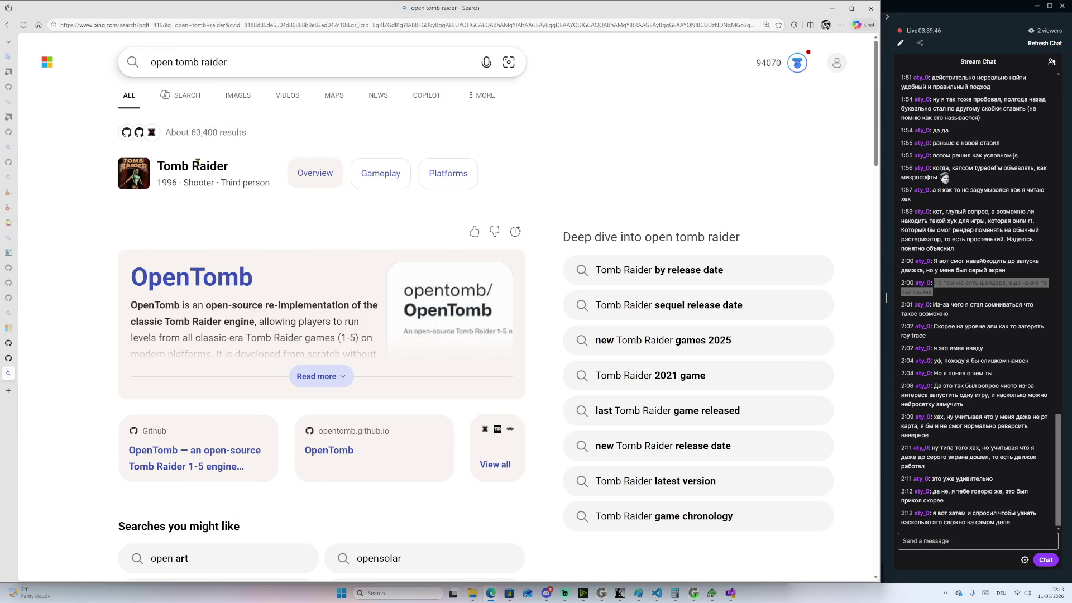
pyautogui.scroll(-2, 200, 343)
pyautogui.scroll(-1, 200, 346)
# Open the opentomb/OpenTomb repository from the GitHub search result
pyautogui.click(152, 291)
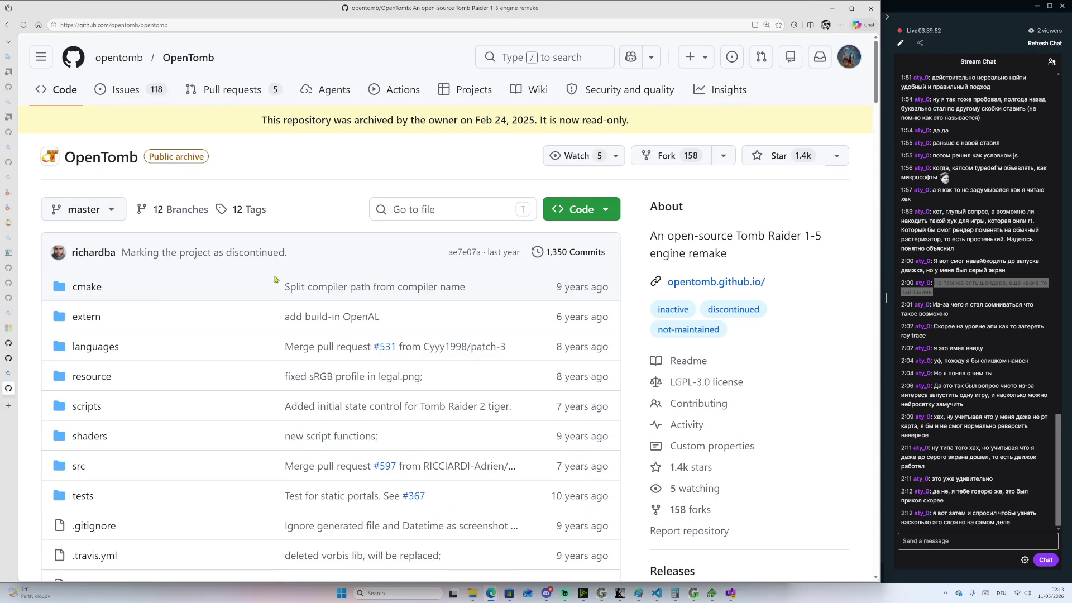
pyautogui.scroll(-3, 279, 290)
pyautogui.scroll(-4, 285, 298)
pyautogui.scroll(4, 293, 307)
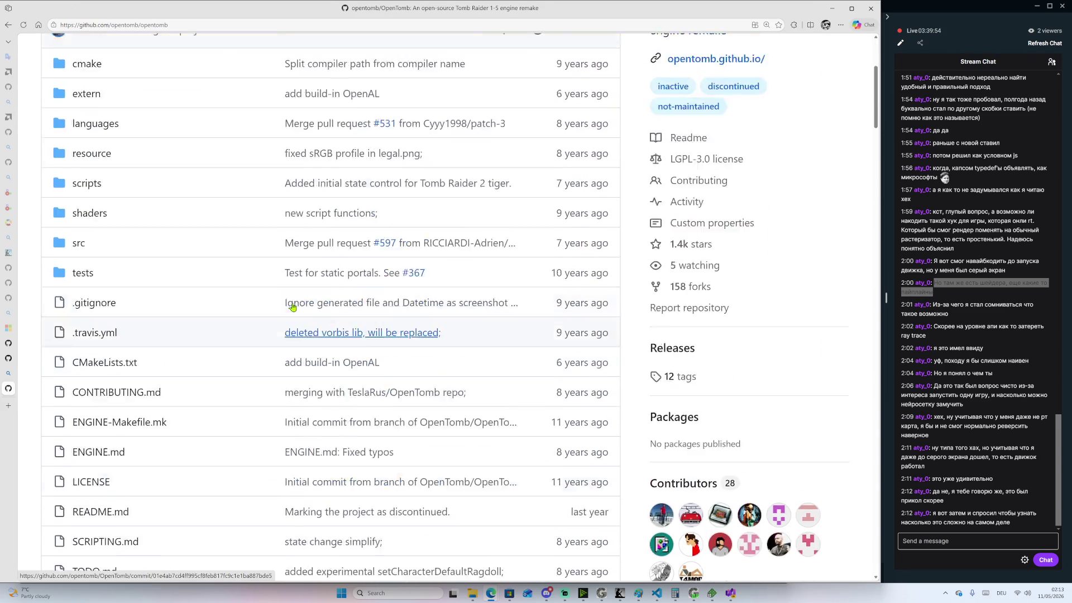
pyautogui.scroll(4, 292, 307)
# Reload the OpenTomb page and scroll through its files and README, then back to the top
pyautogui.click(103, 119)
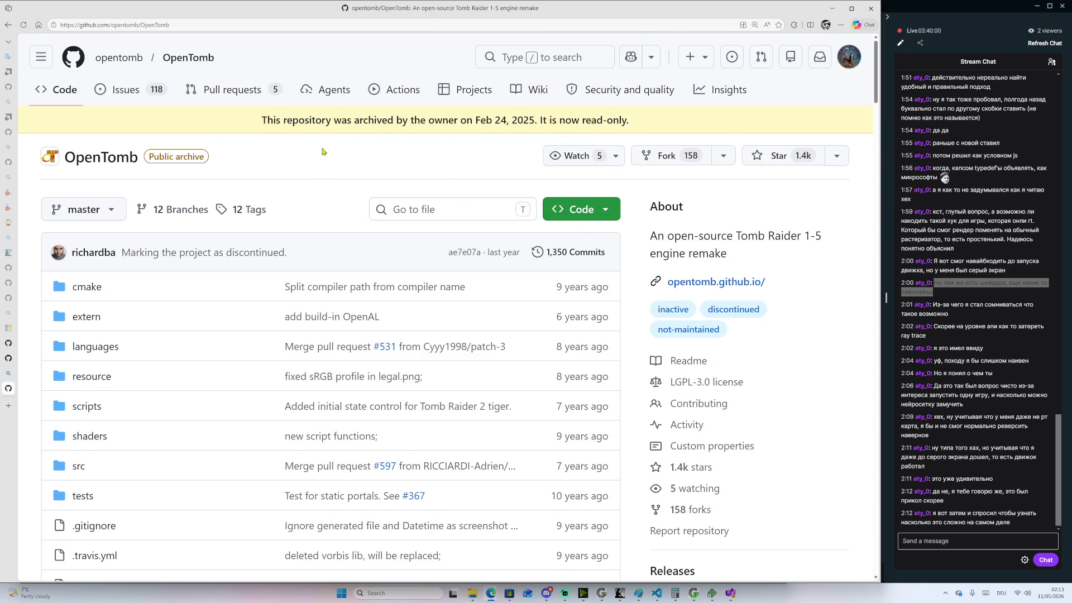
pyautogui.scroll(-1, 673, 240)
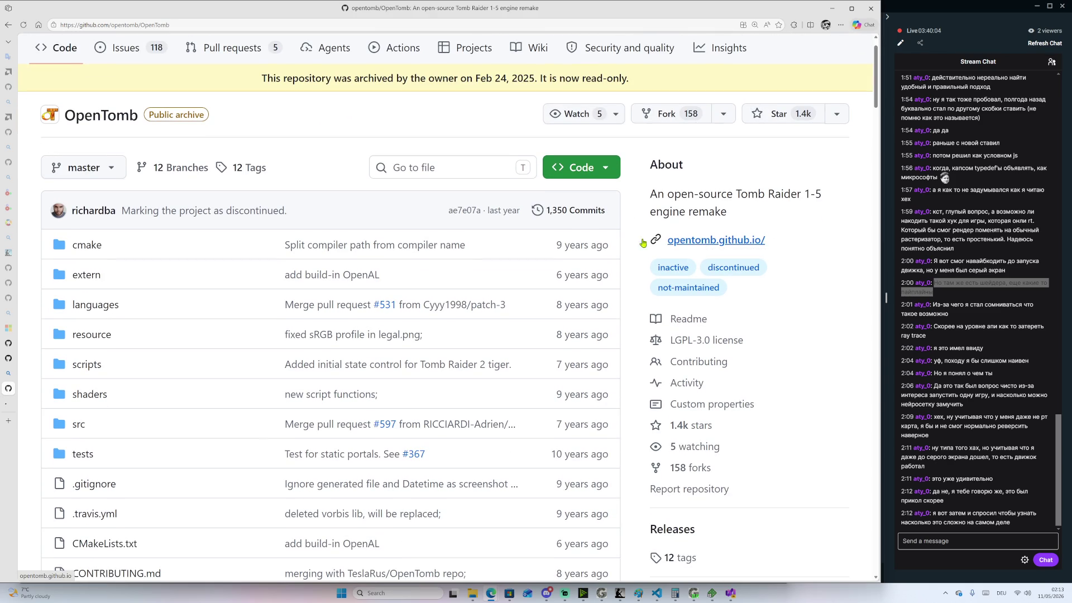
pyautogui.scroll(-8, 192, 312)
pyautogui.scroll(5, 352, 304)
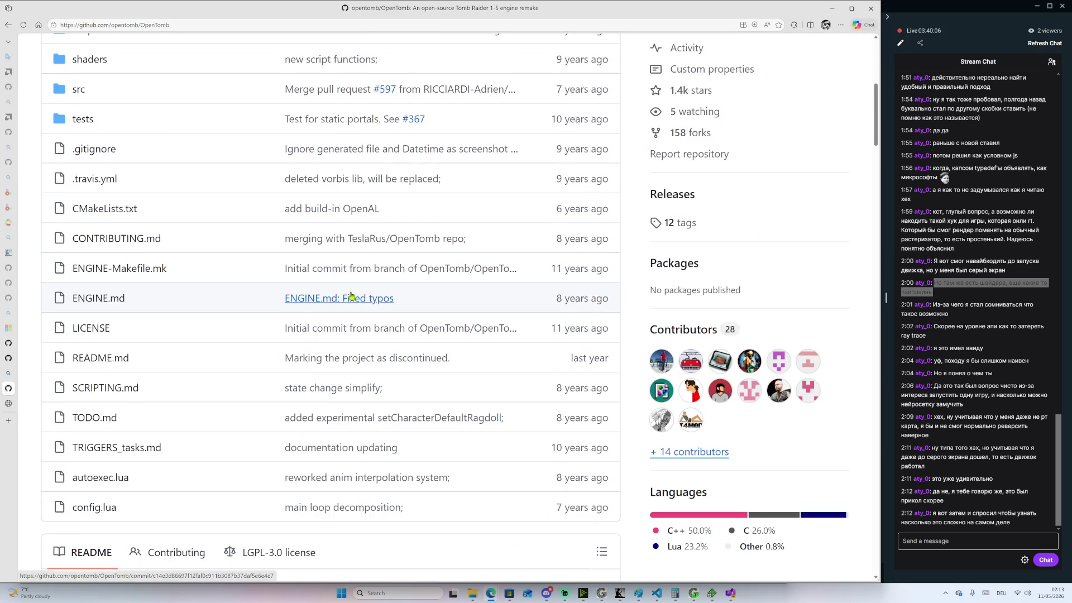
pyautogui.scroll(-10, 372, 338)
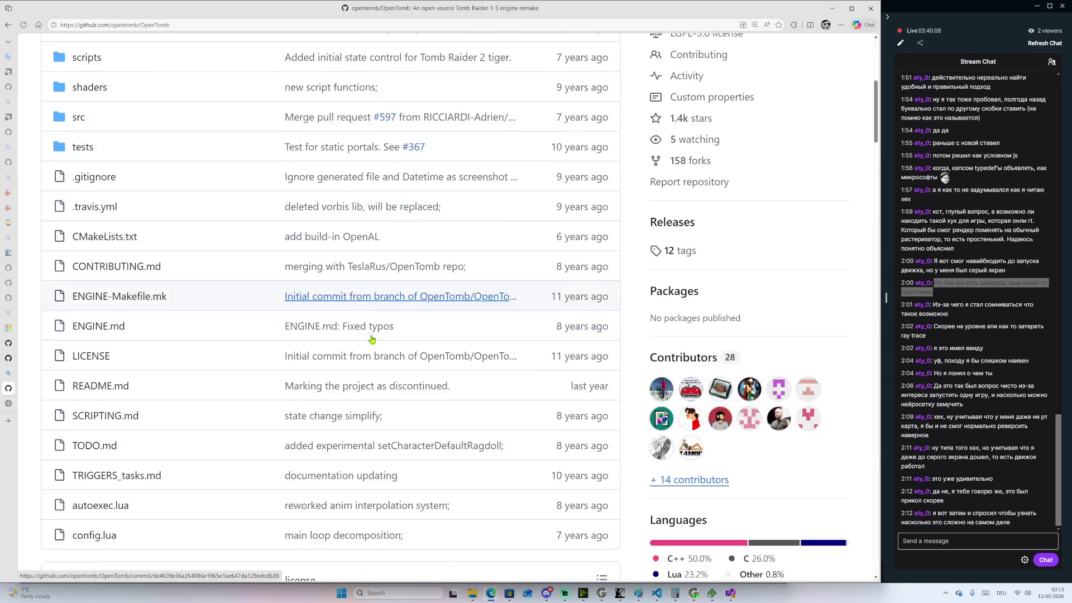
pyautogui.scroll(-4, 391, 338)
pyautogui.scroll(-8, 614, 251)
pyautogui.scroll(-11, 619, 307)
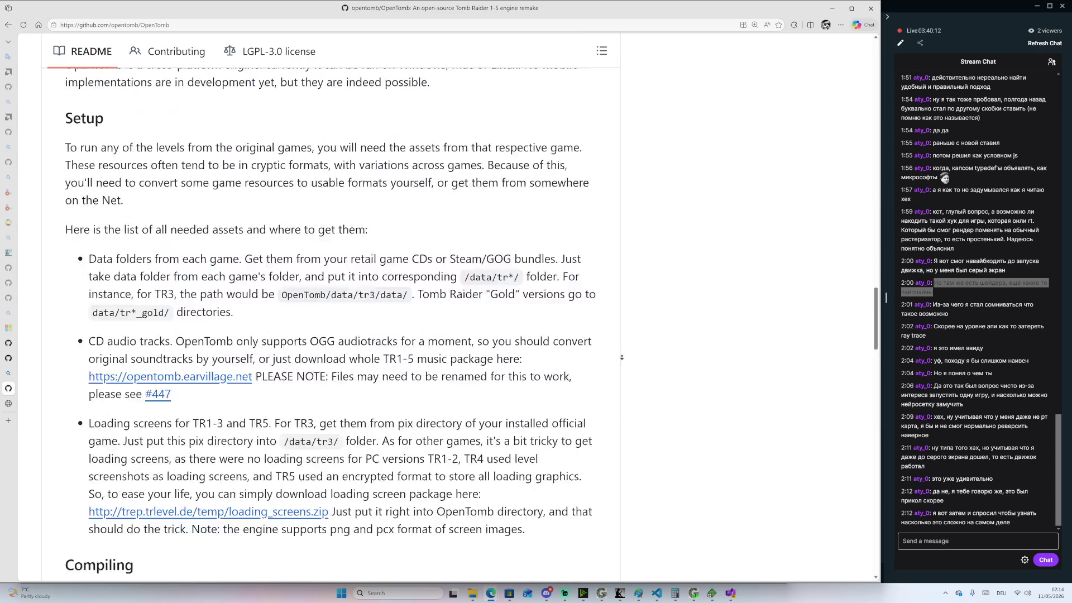
pyautogui.scroll(9, 621, 357)
pyautogui.scroll(20, 575, 119)
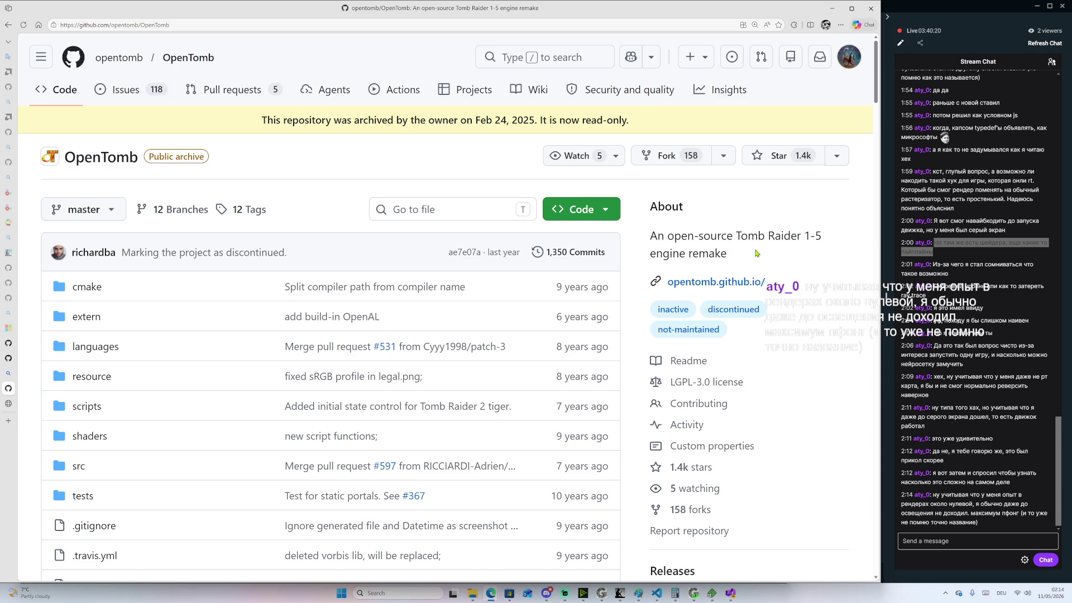
pyautogui.moveTo(806, 235); pyautogui.dragTo(818, 237)
pyautogui.click(784, 240)
pyautogui.moveTo(799, 235)
pyautogui.mouseDown()
pyautogui.moveTo(813, 237)
pyautogui.moveTo(770, 252)
pyautogui.mouseUp()
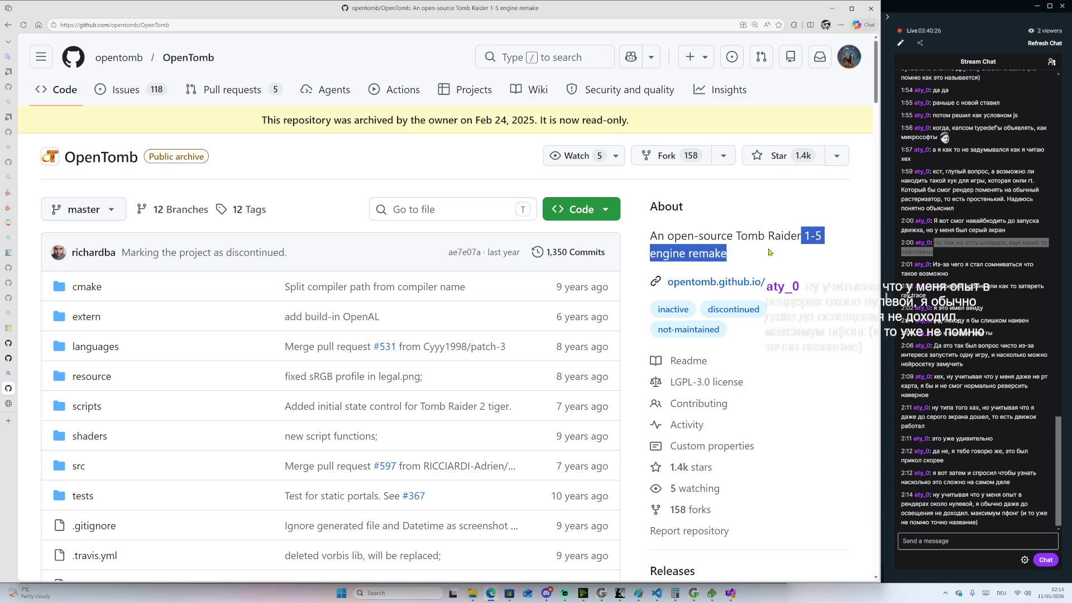
pyautogui.moveTo(651, 236); pyautogui.dragTo(758, 249)
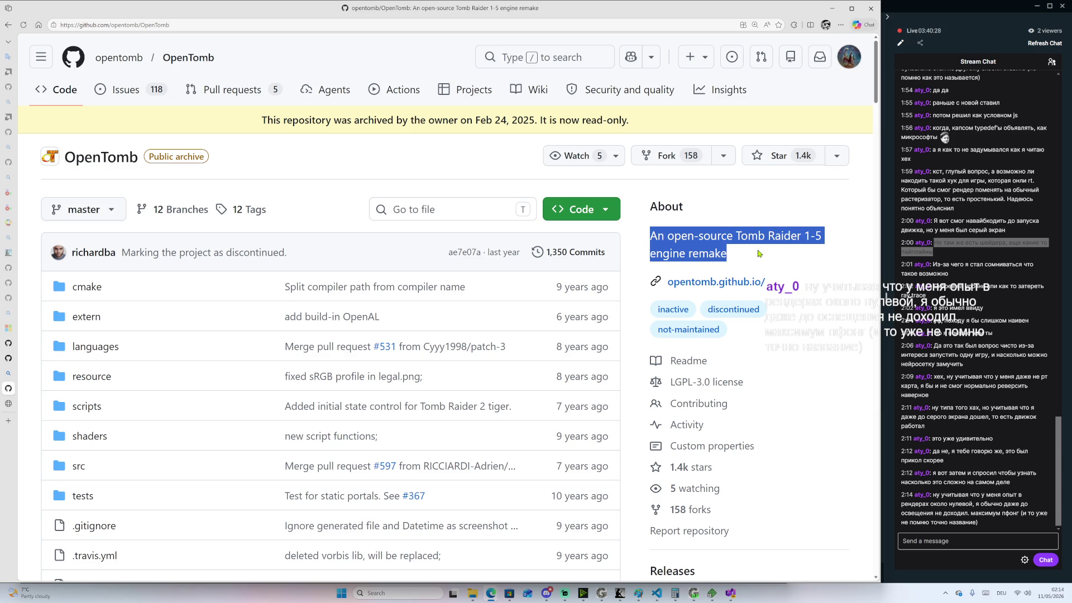
pyautogui.click(751, 253)
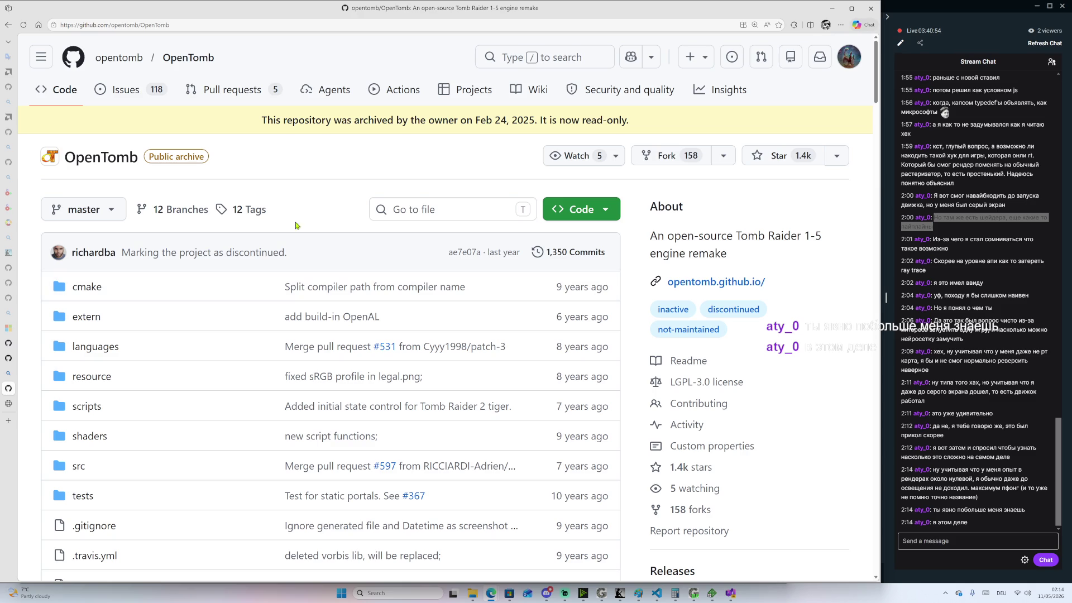
pyautogui.scroll(-5, 335, 268)
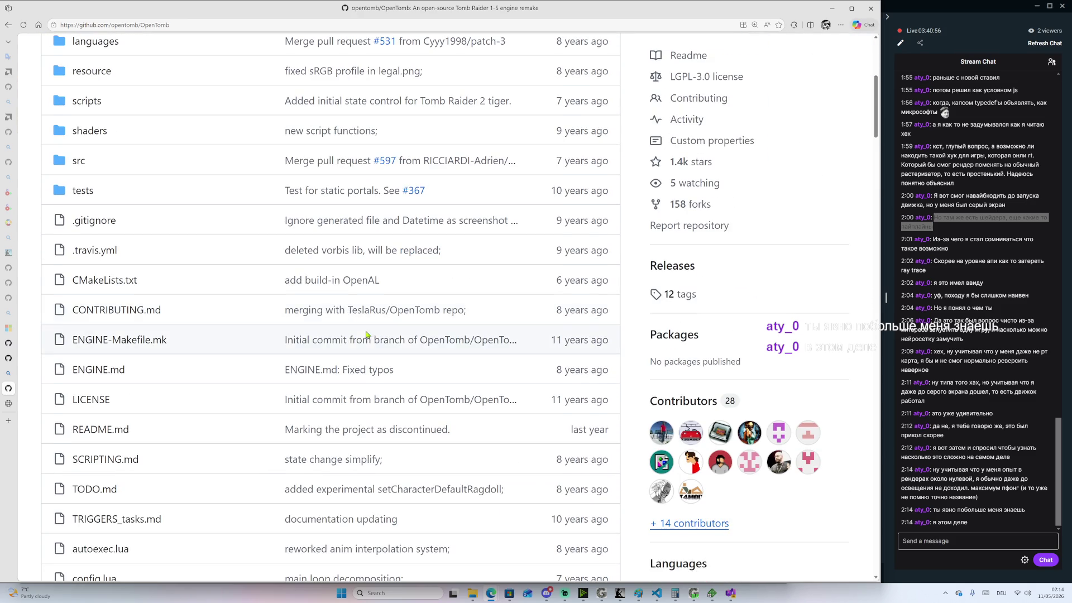
pyautogui.scroll(-2, 502, 330)
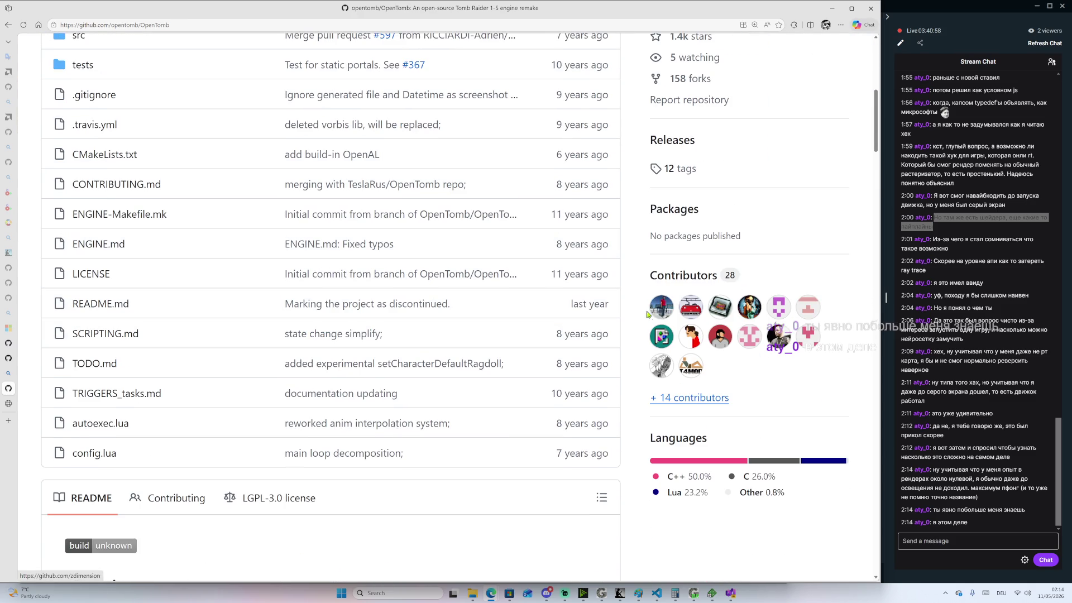
pyautogui.click(690, 402)
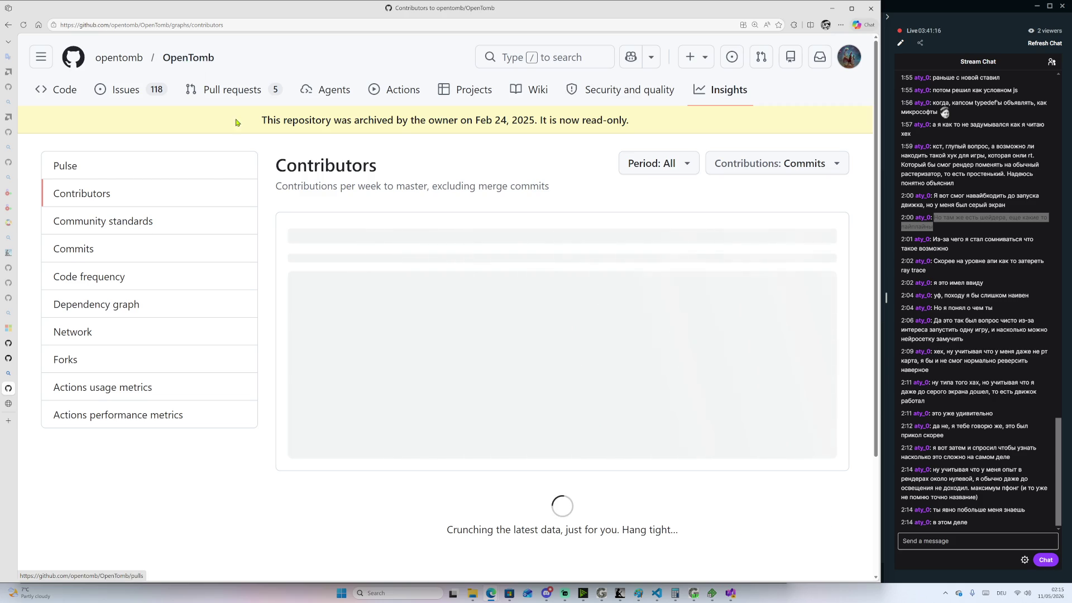
# Reopen the OpenTomb repository via the opentomb organization's Popular repositories list
pyautogui.click(119, 58)
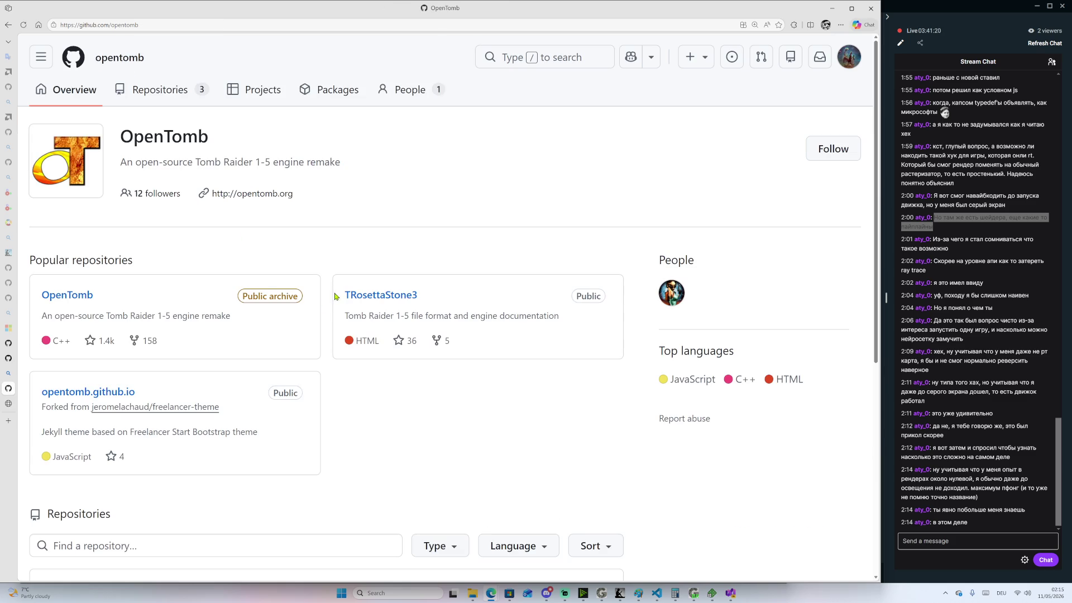
pyautogui.click(75, 294)
pyautogui.scroll(-2, 316, 292)
# Highlight the cmake last-updated date and the 2025 archive date in the OpenTomb repository
pyautogui.scroll(-1, 316, 291)
pyautogui.moveTo(556, 119); pyautogui.dragTo(612, 128)
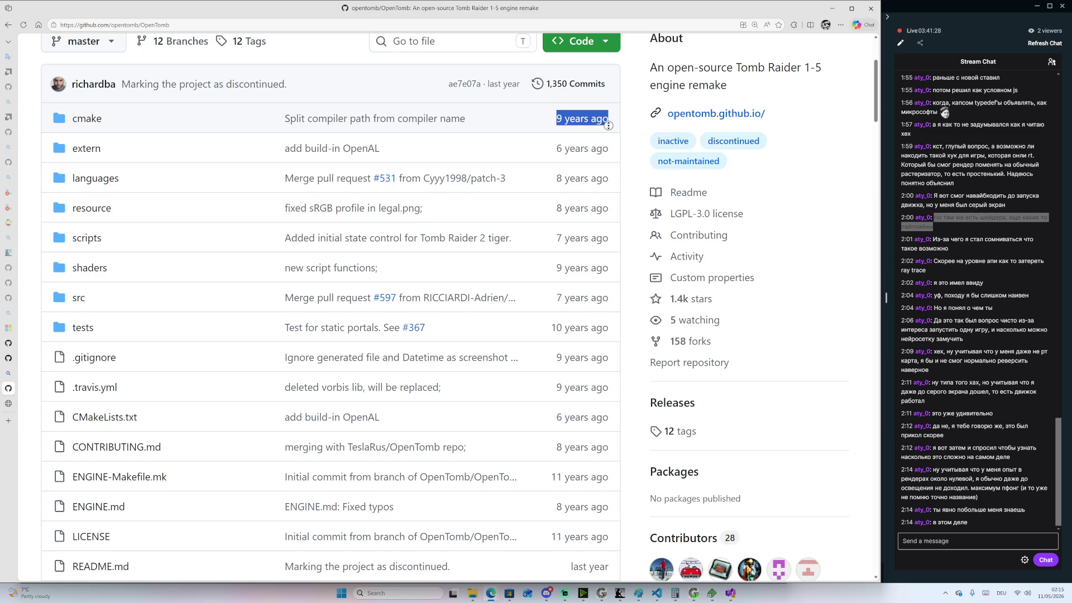
pyautogui.scroll(-1, 610, 129)
pyautogui.scroll(3, 501, 63)
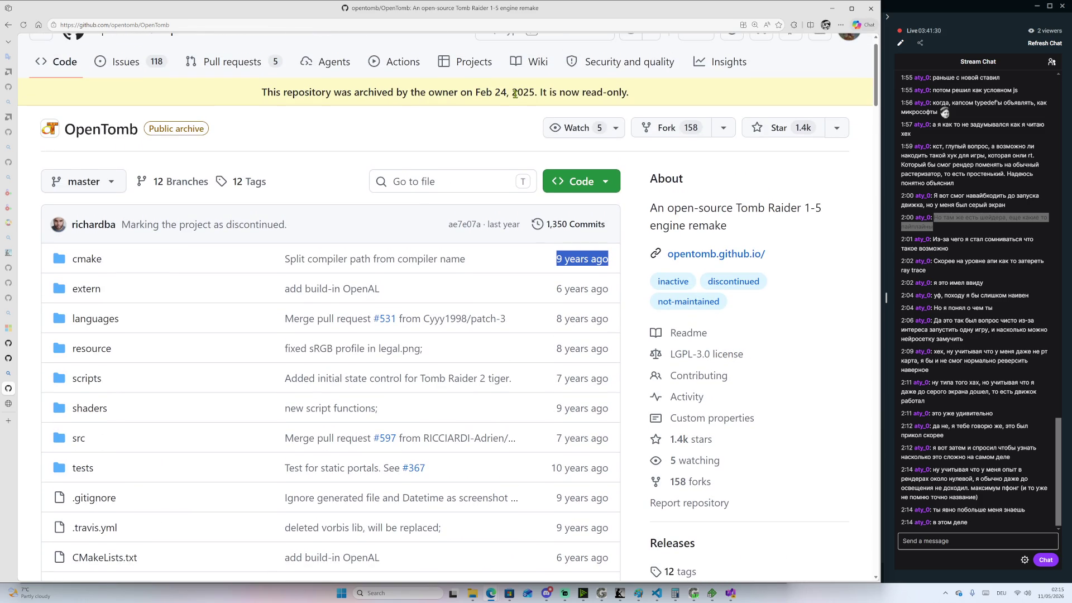
pyautogui.moveTo(514, 93); pyautogui.dragTo(535, 93)
pyautogui.moveTo(557, 258); pyautogui.dragTo(591, 293)
# Read through the README disclaimer and features, then open the shaders folder
pyautogui.scroll(-3, 592, 307)
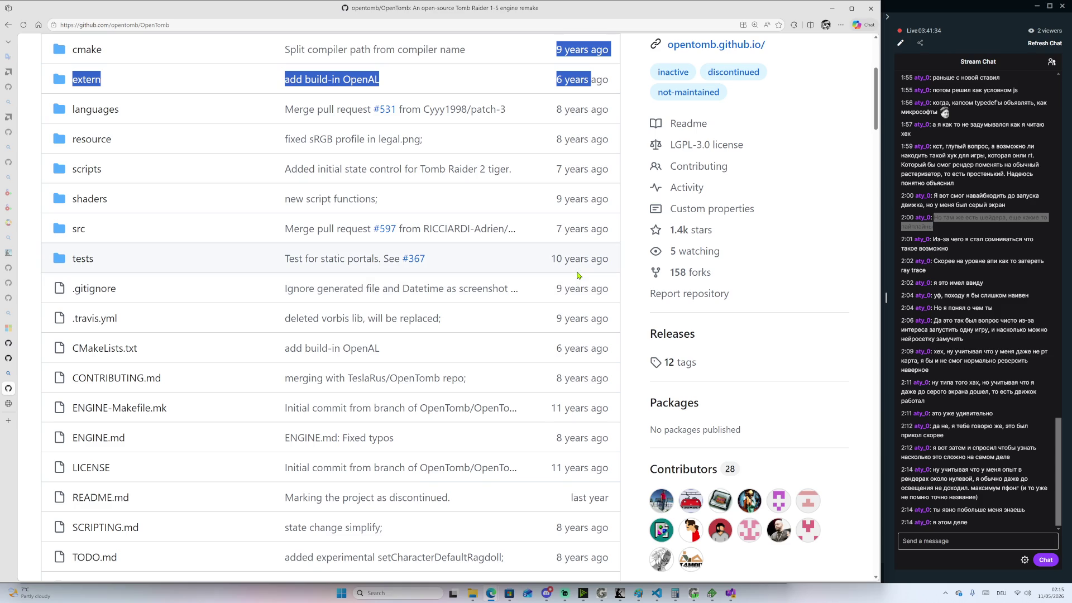
pyautogui.scroll(-10, 578, 275)
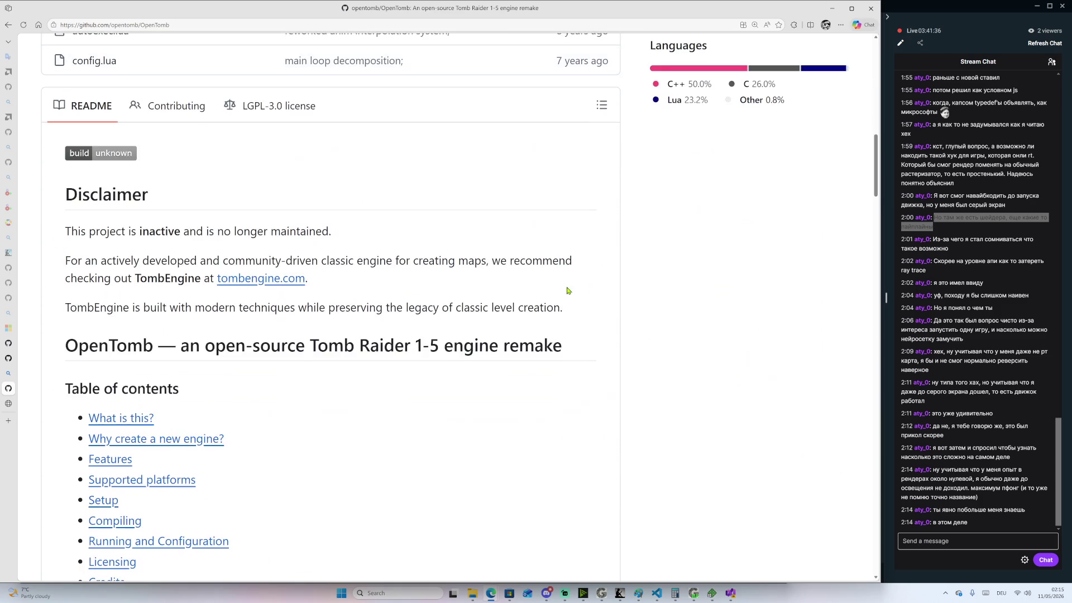
pyautogui.scroll(-4, 580, 248)
pyautogui.scroll(-5, 590, 227)
pyautogui.scroll(20, 581, 212)
pyautogui.scroll(-4, 657, 354)
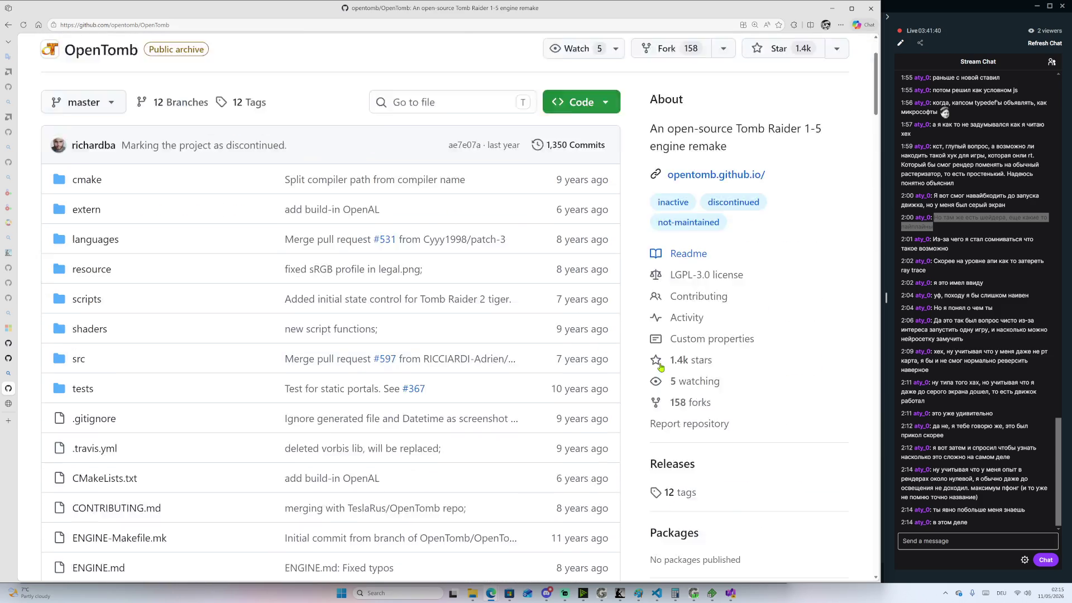
pyautogui.scroll(3, 319, 338)
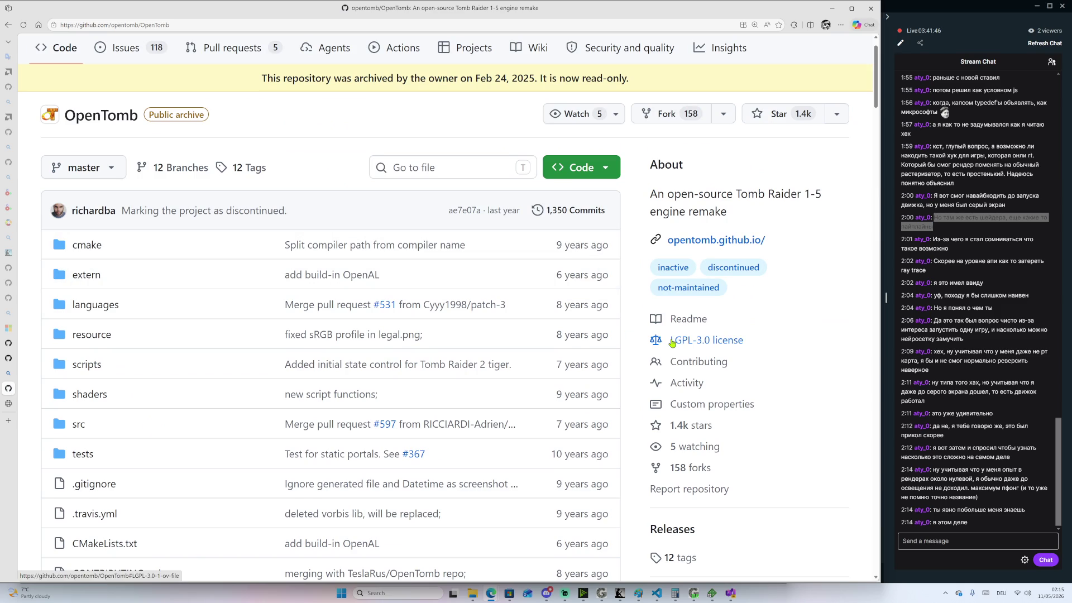
pyautogui.scroll(-7, 668, 341)
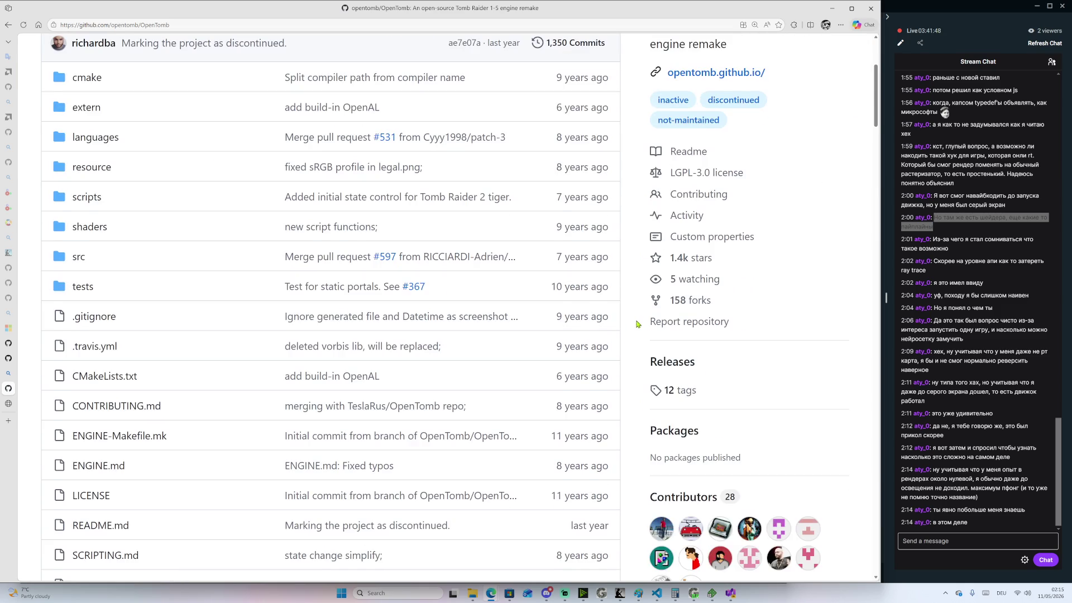
pyautogui.scroll(-20, 658, 337)
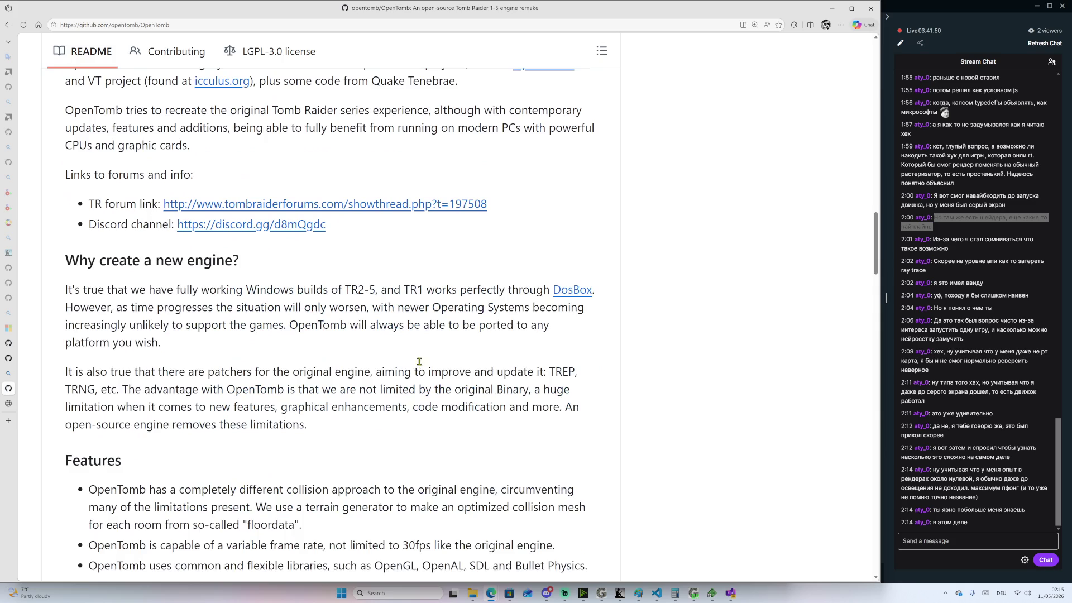
pyautogui.scroll(-20, 415, 343)
pyautogui.scroll(8, 618, 184)
pyautogui.scroll(15, 618, 185)
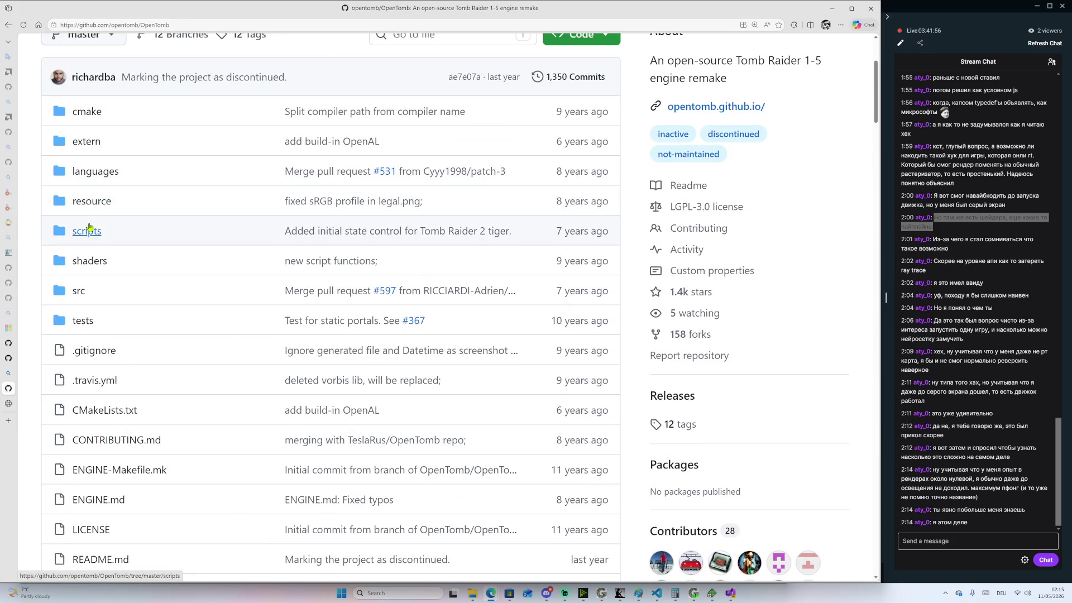
pyautogui.click(89, 259)
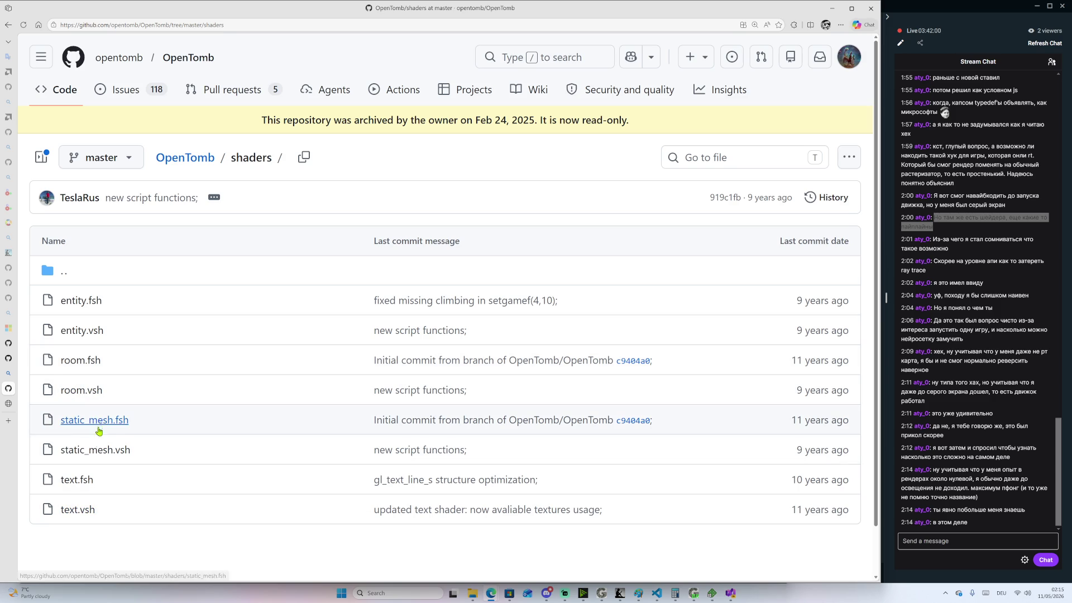
pyautogui.click(81, 483)
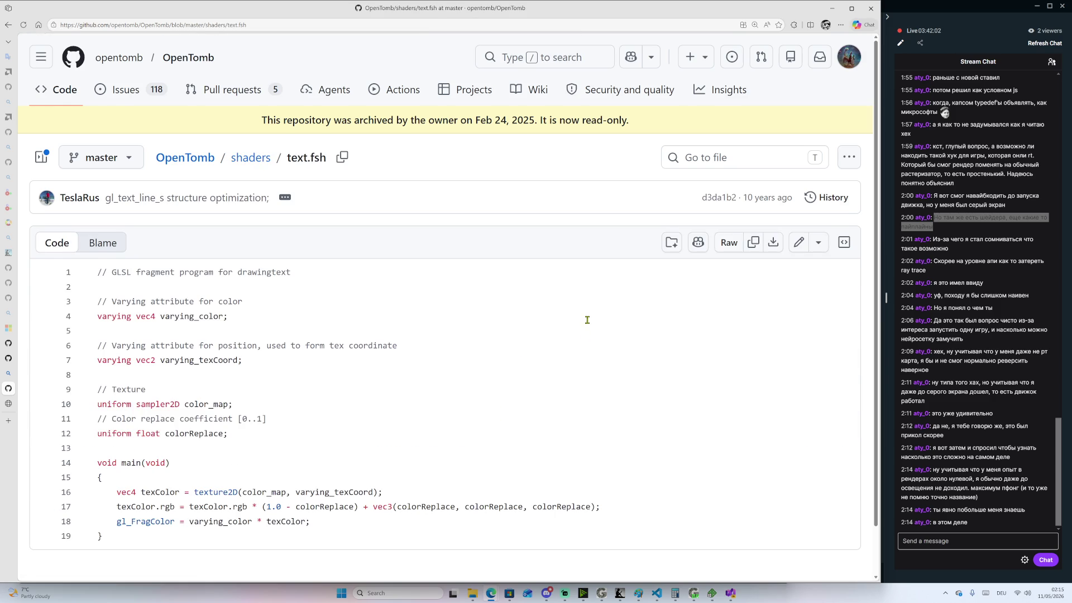
pyautogui.scroll(-1, 540, 434)
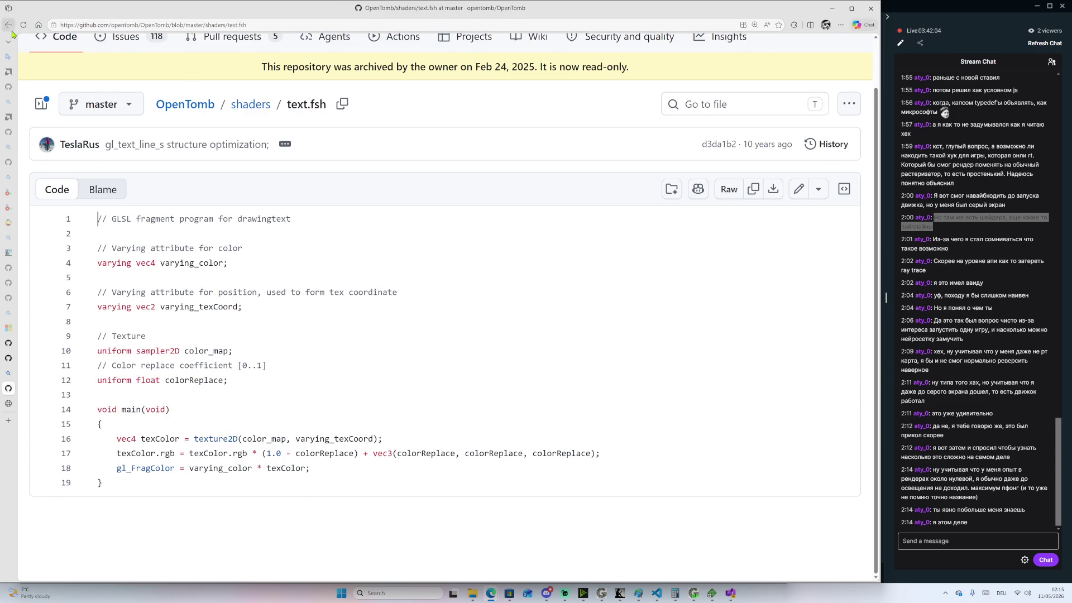
pyautogui.click(9, 25)
pyautogui.click(8, 24)
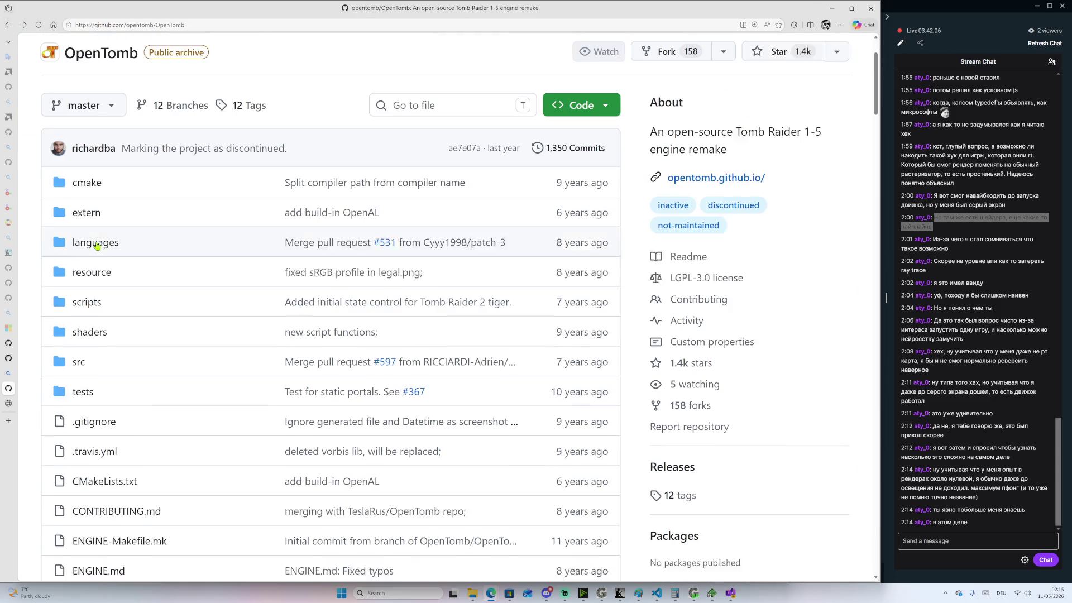
pyautogui.scroll(-4, 179, 202)
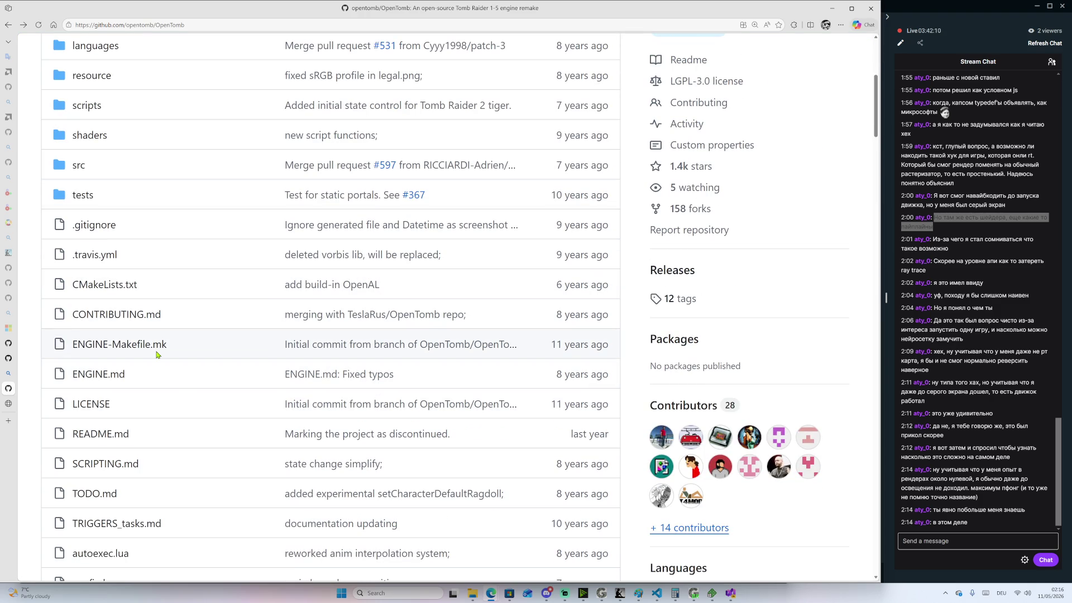
pyautogui.scroll(-2, 139, 345)
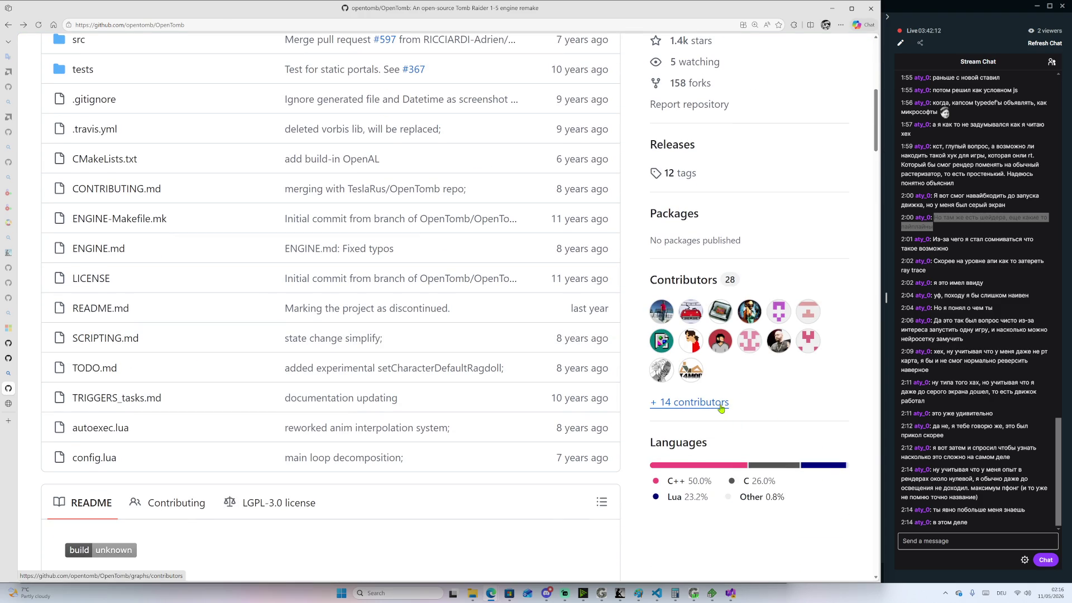
# Show all OpenTomb contributors and scroll the weekly commit chart and contributor cards
pyautogui.click(719, 404)
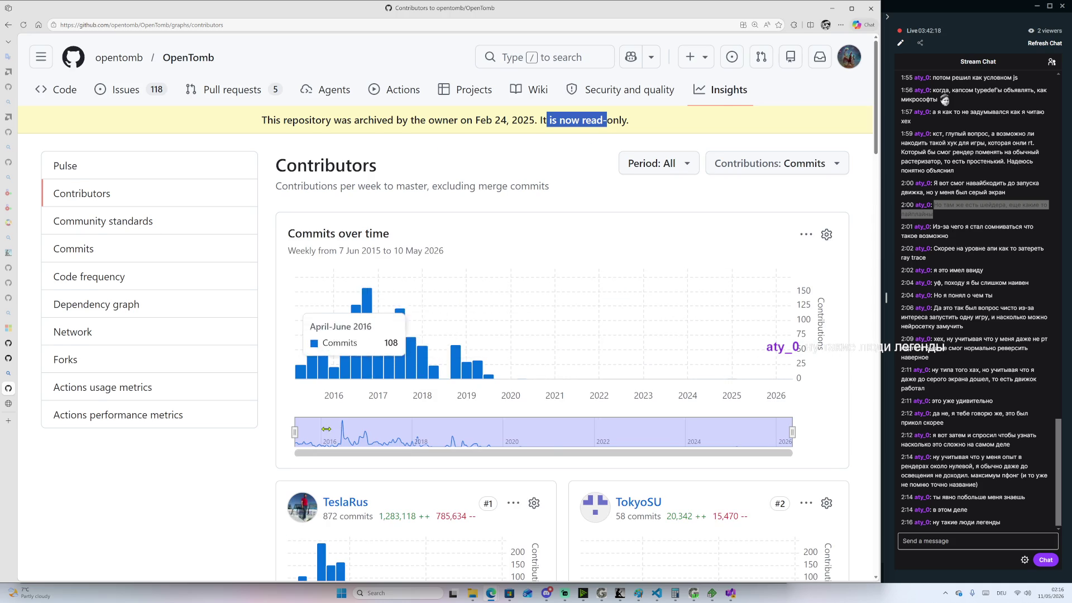
pyautogui.scroll(-2, 374, 374)
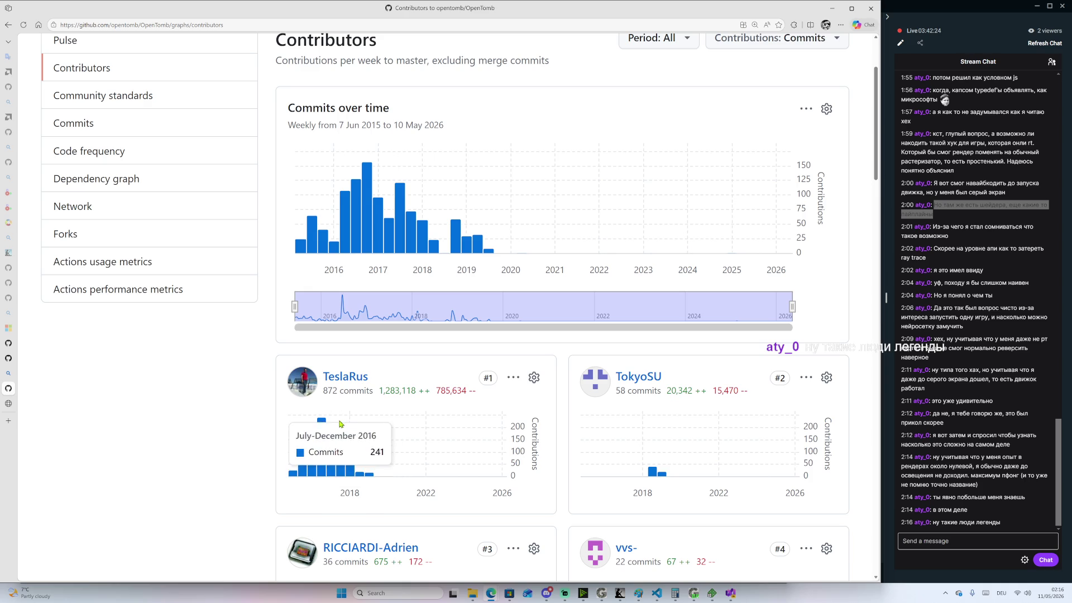
pyautogui.scroll(-2, 493, 468)
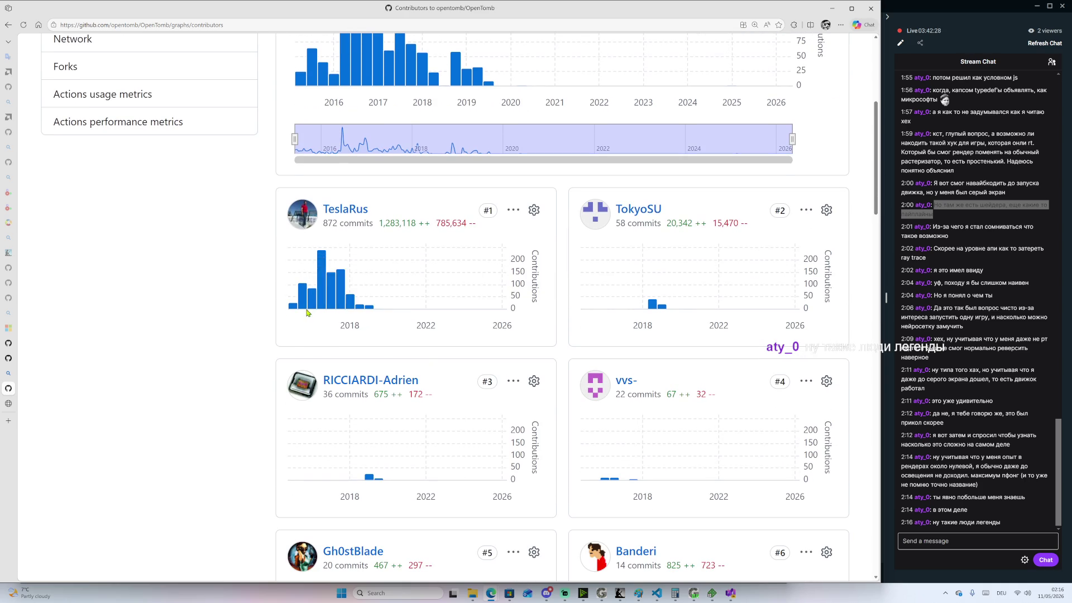
pyautogui.scroll(-4, 473, 463)
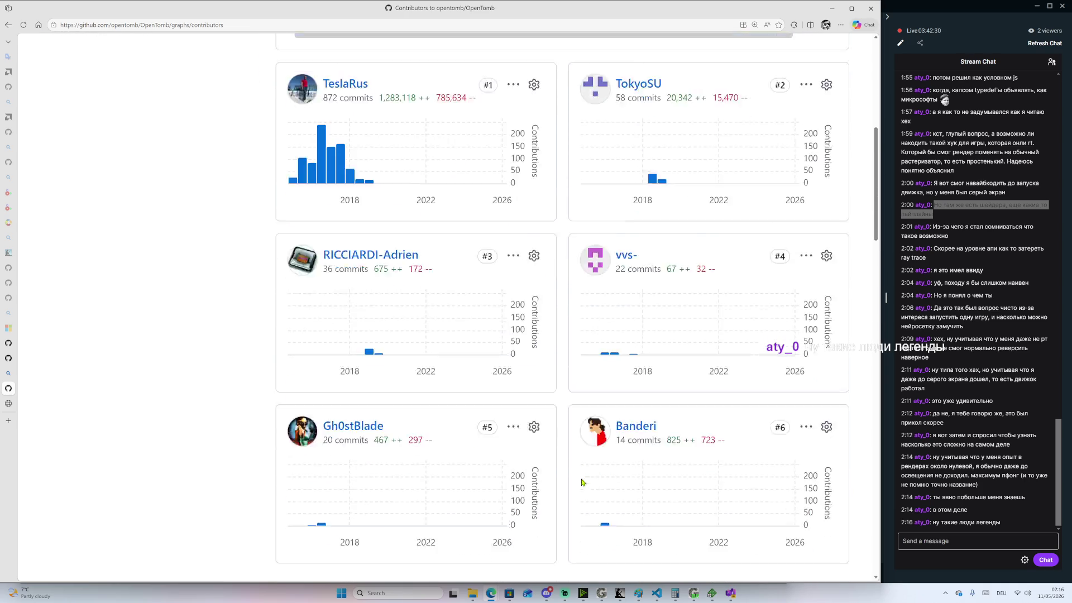
pyautogui.scroll(-4, 473, 447)
pyautogui.scroll(9, 391, 335)
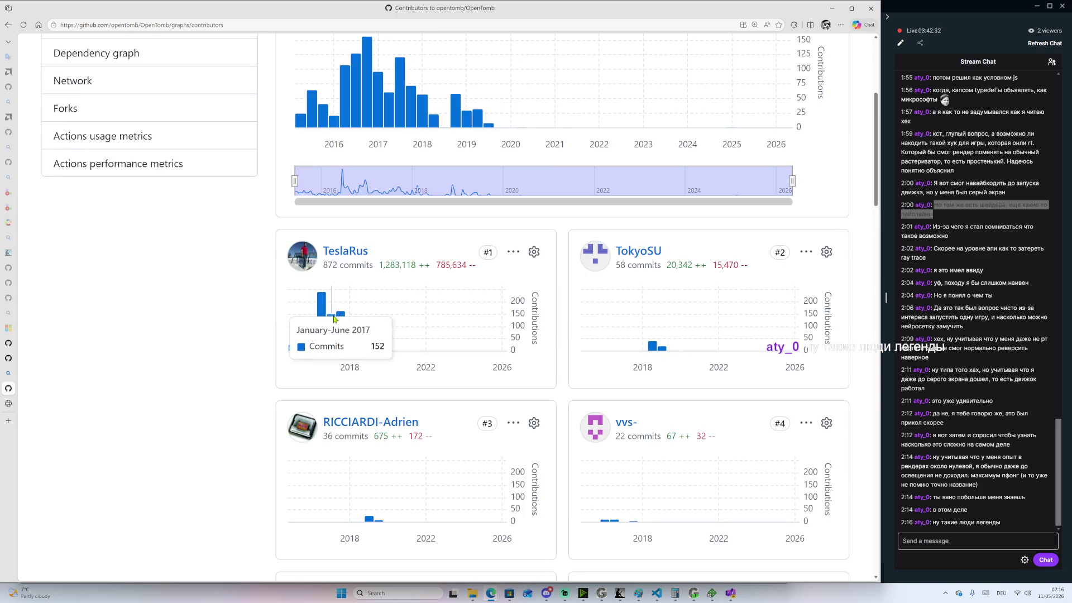
# Check the top contributor's profile and its single OpenTomb repository, then return to Contributors
pyautogui.click(346, 252)
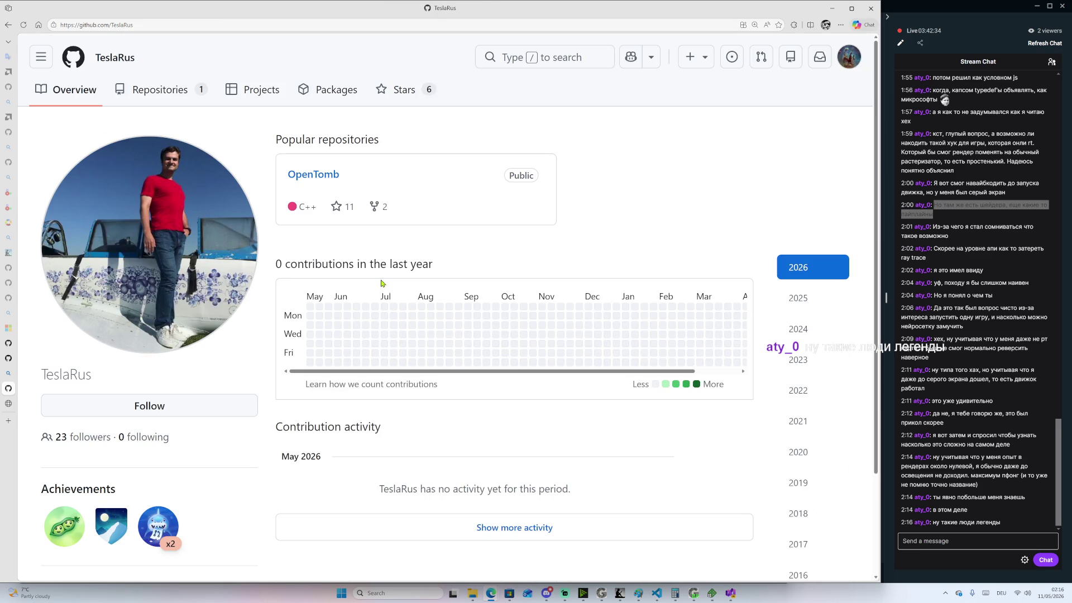
pyautogui.scroll(-3, 302, 302)
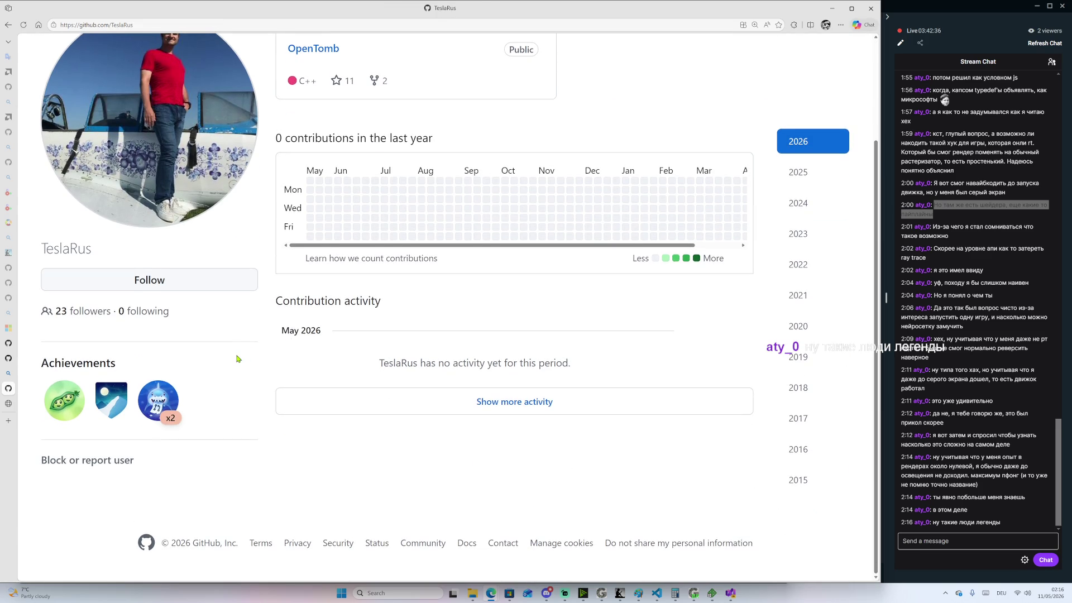
pyautogui.scroll(2, 371, 359)
pyautogui.scroll(1, 337, 359)
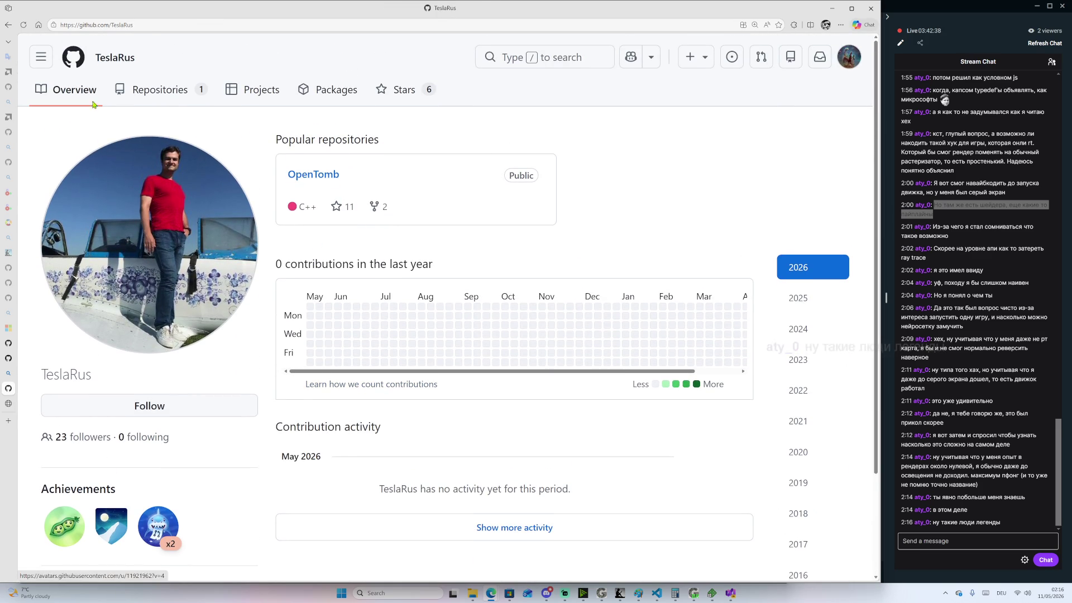
pyautogui.click(156, 90)
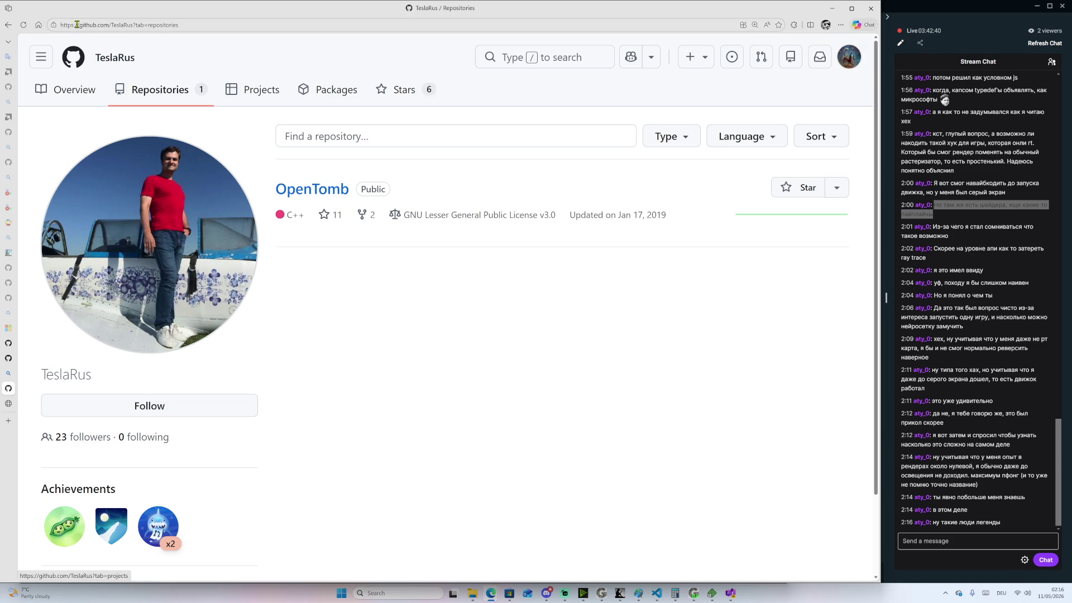
pyautogui.click(7, 28)
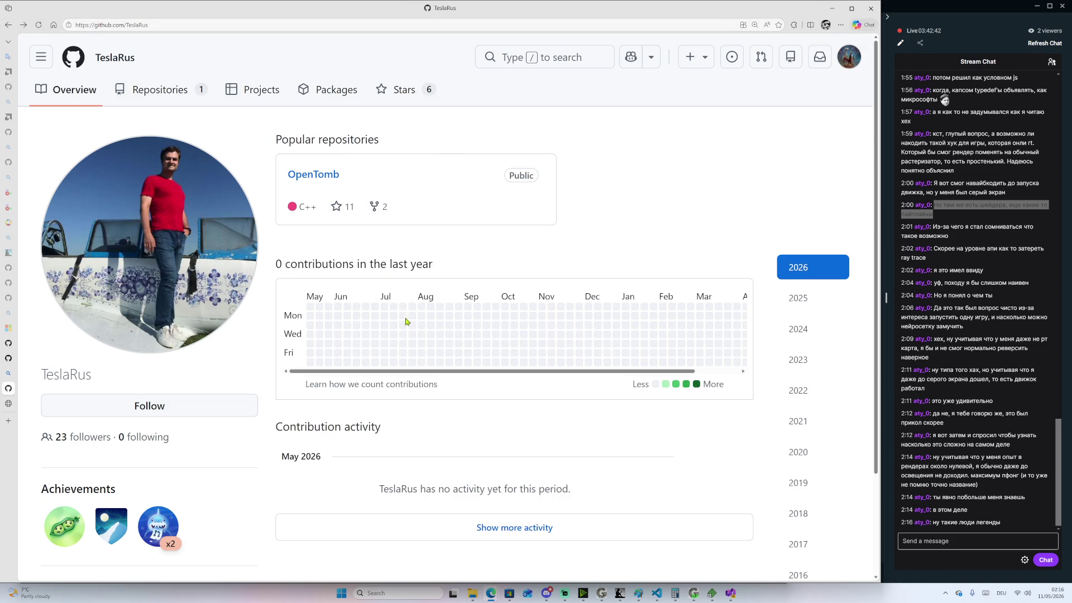
pyautogui.scroll(-3, 407, 322)
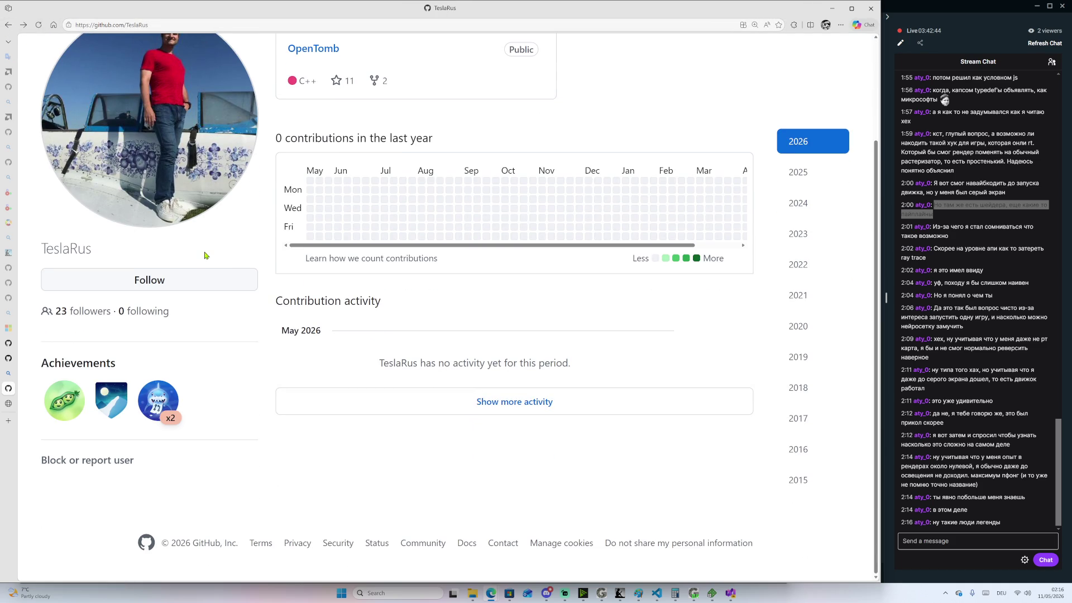
pyautogui.click(8, 26)
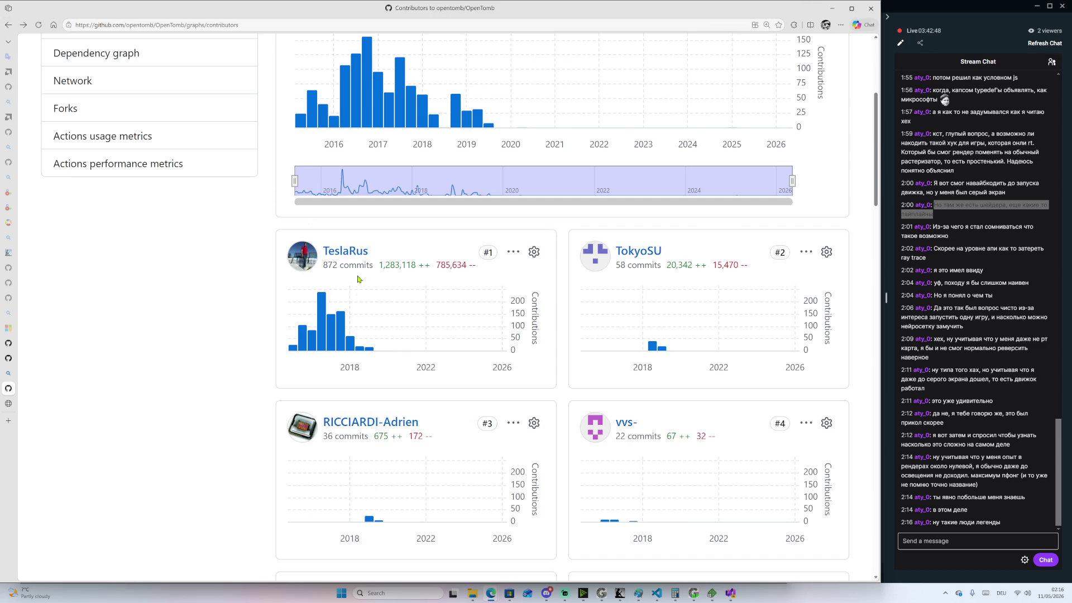
# Dismiss TeslaRus's commit chart options unused and scroll through the contributors list
pyautogui.click(514, 256)
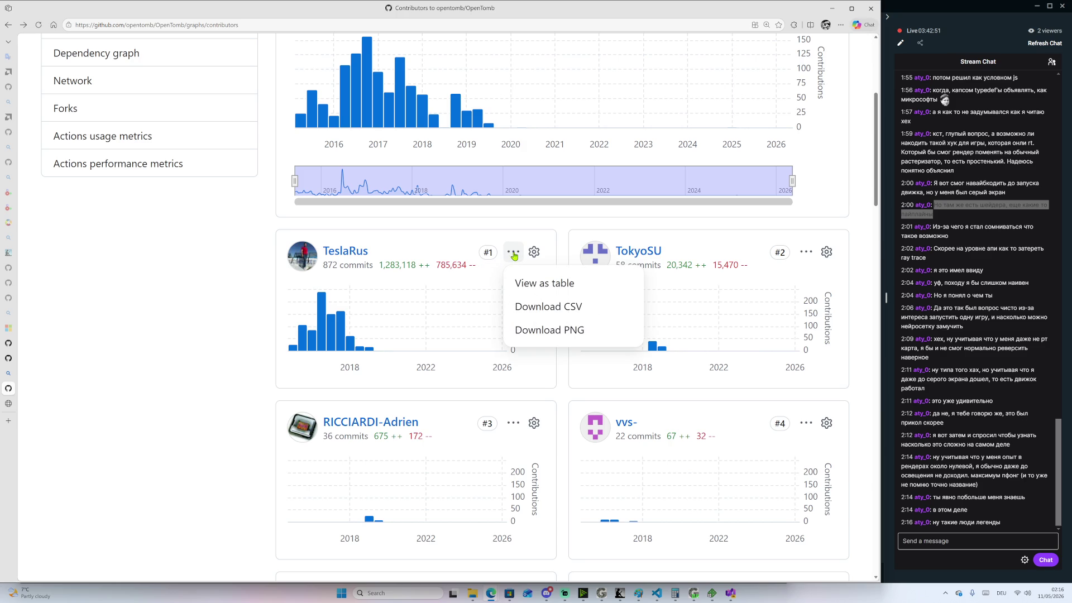
pyautogui.click(428, 245)
pyautogui.scroll(5, 427, 261)
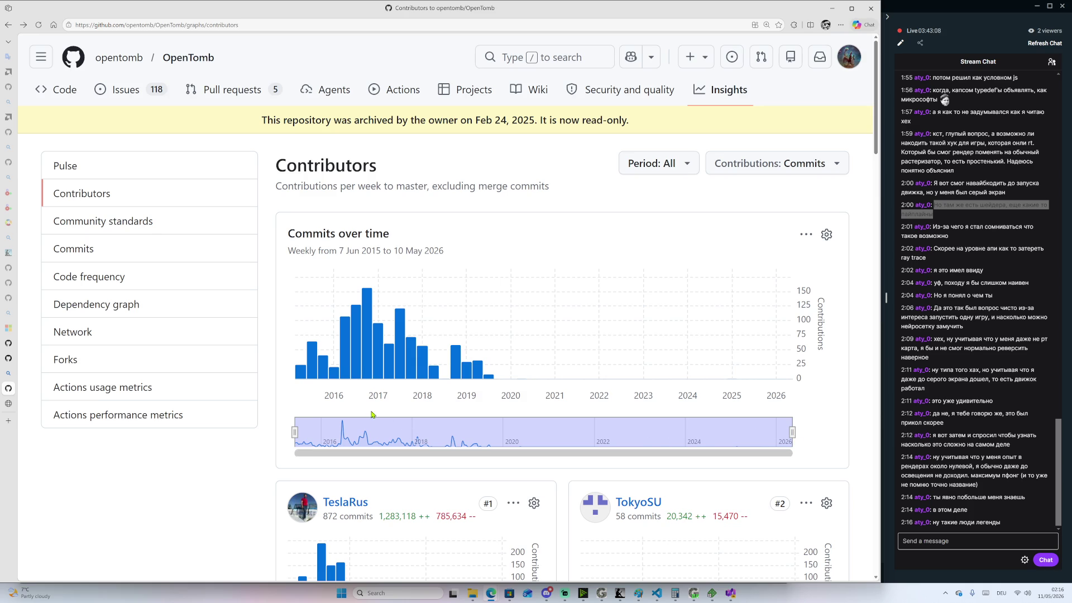
pyautogui.scroll(-3, 387, 419)
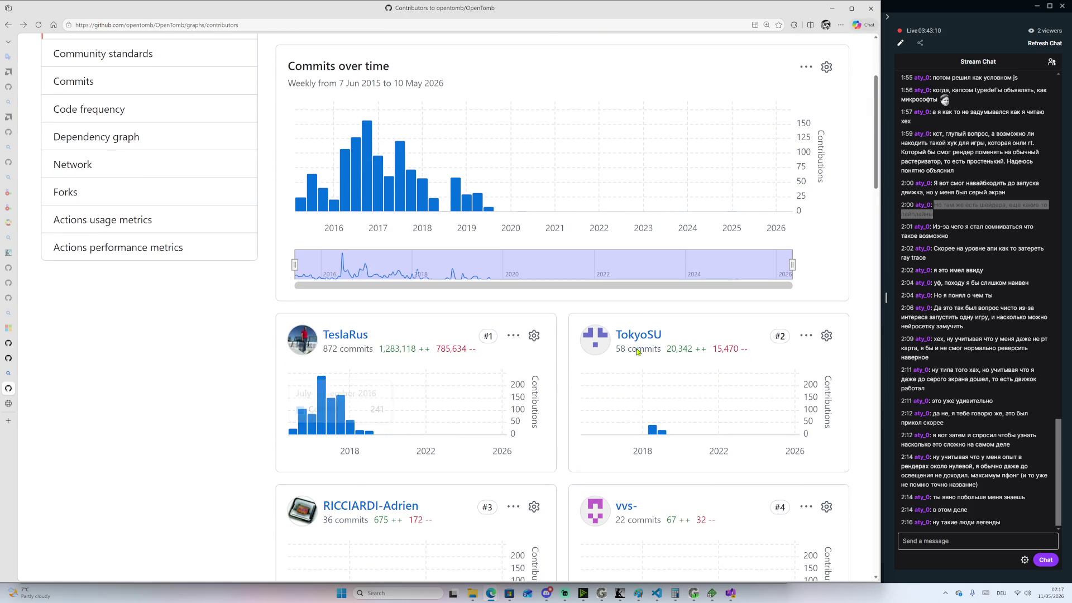
pyautogui.scroll(-10, 580, 352)
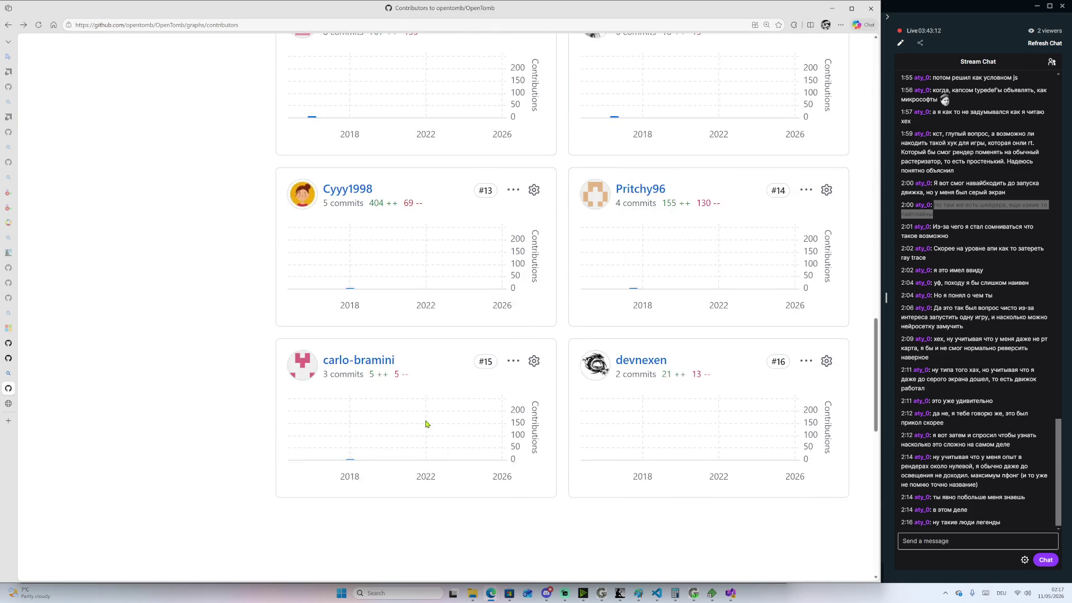
pyautogui.scroll(-6, 391, 419)
pyautogui.scroll(-7, 212, 403)
pyautogui.scroll(20, 226, 472)
# Go to the OpenTomb repository's main page, then bring the GigiEdit window forward
pyautogui.click(184, 58)
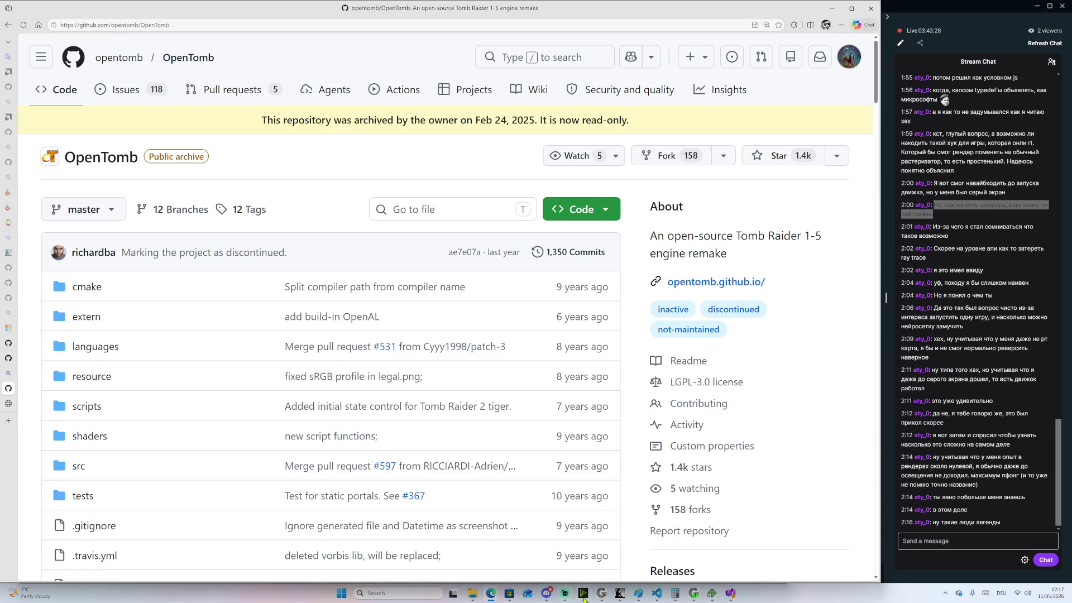
pyautogui.click(702, 596)
pyautogui.click(702, 596)
pyautogui.click(602, 593)
# Box-select the culling_placeholder and generate_draw_args nodes, then show culling_placeholder's compute shader properties
pyautogui.scroll(-2, 323, 248)
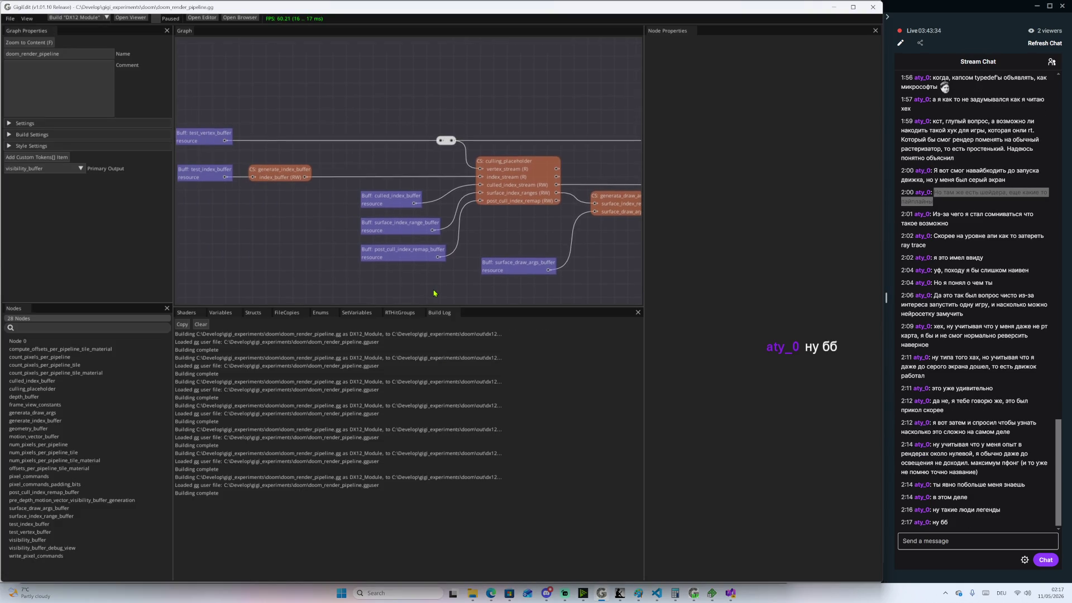
pyautogui.scroll(-5, 447, 268)
pyautogui.scroll(5, 447, 269)
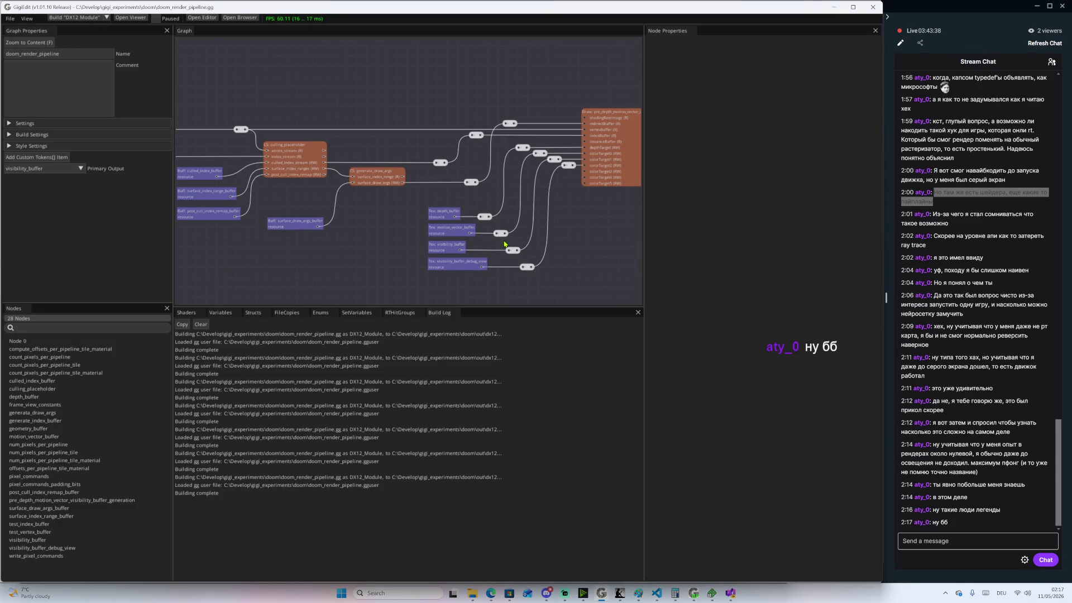
pyautogui.moveTo(388, 95); pyautogui.dragTo(411, 144)
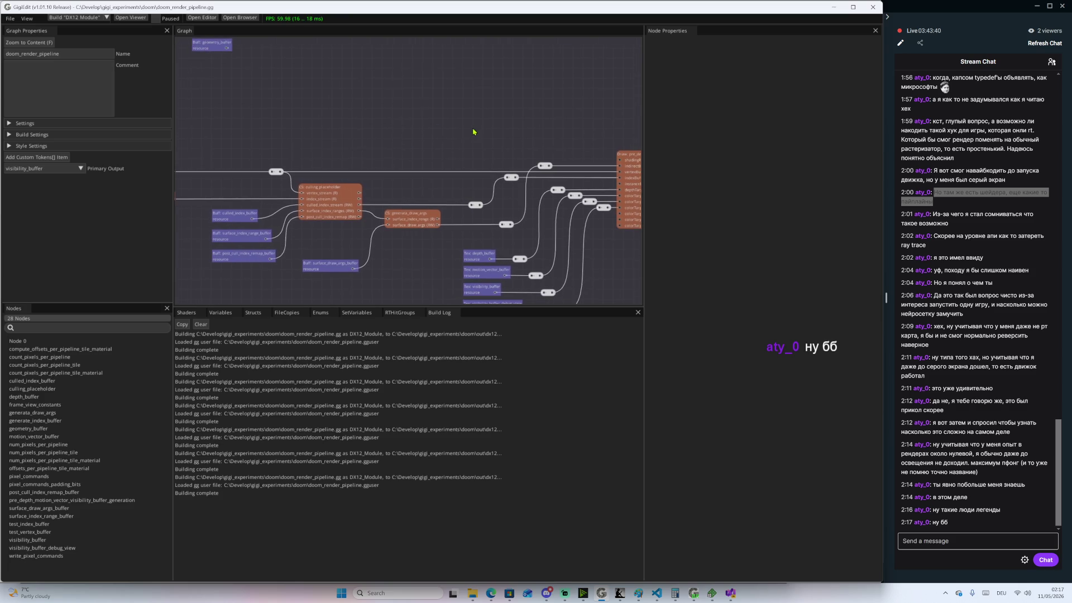
pyautogui.moveTo(474, 132); pyautogui.dragTo(345, 114)
pyautogui.moveTo(518, 235)
pyautogui.mouseDown()
pyautogui.moveTo(313, 225)
pyautogui.moveTo(323, 119)
pyautogui.moveTo(617, 258)
pyautogui.moveTo(601, 255)
pyautogui.mouseUp()
pyautogui.scroll(-3, 313, 225)
pyautogui.scroll(5, 399, 180)
pyautogui.moveTo(387, 120)
pyautogui.mouseDown()
pyautogui.moveTo(401, 148)
pyautogui.moveTo(588, 263)
pyautogui.moveTo(563, 276)
pyautogui.moveTo(584, 250)
pyautogui.mouseUp()
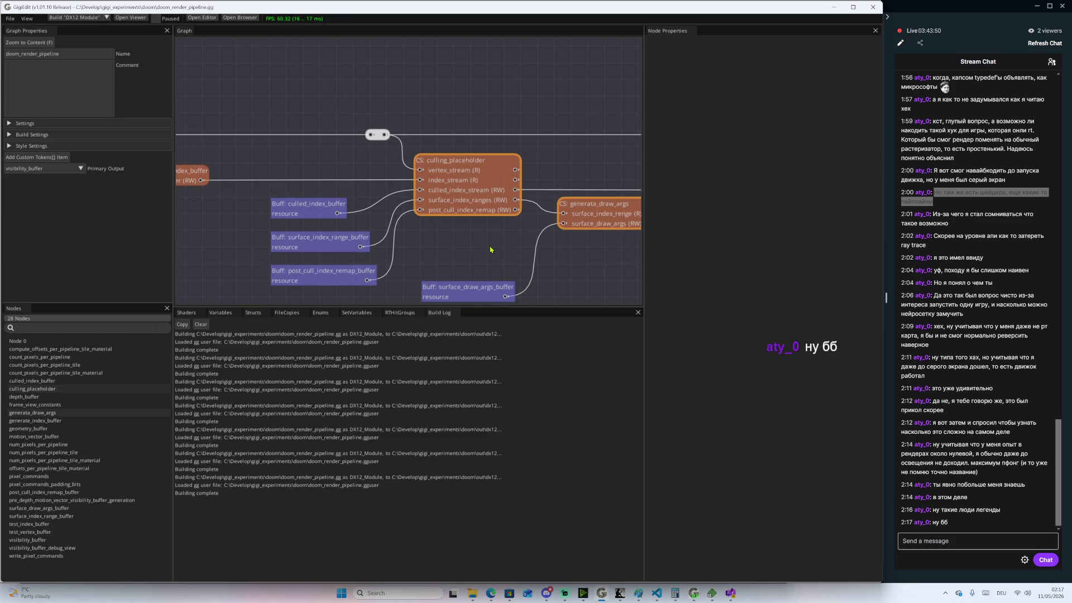
pyautogui.click(466, 169)
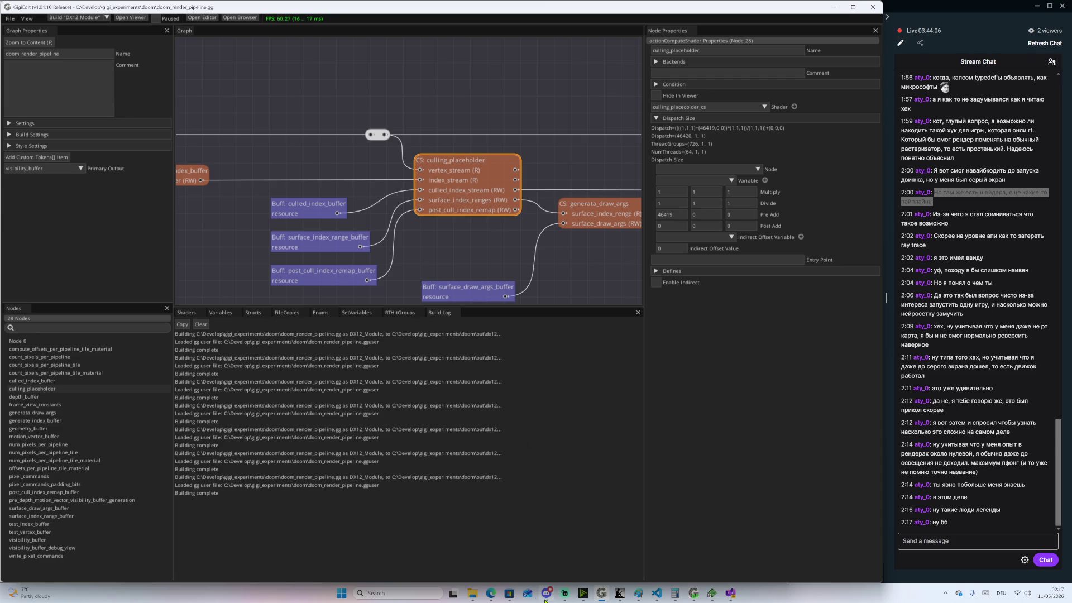
# Pan and scroll across the render graph to view the Tex nodes and top nodes
pyautogui.moveTo(490, 595)
pyautogui.hscroll(2, 508, 98)
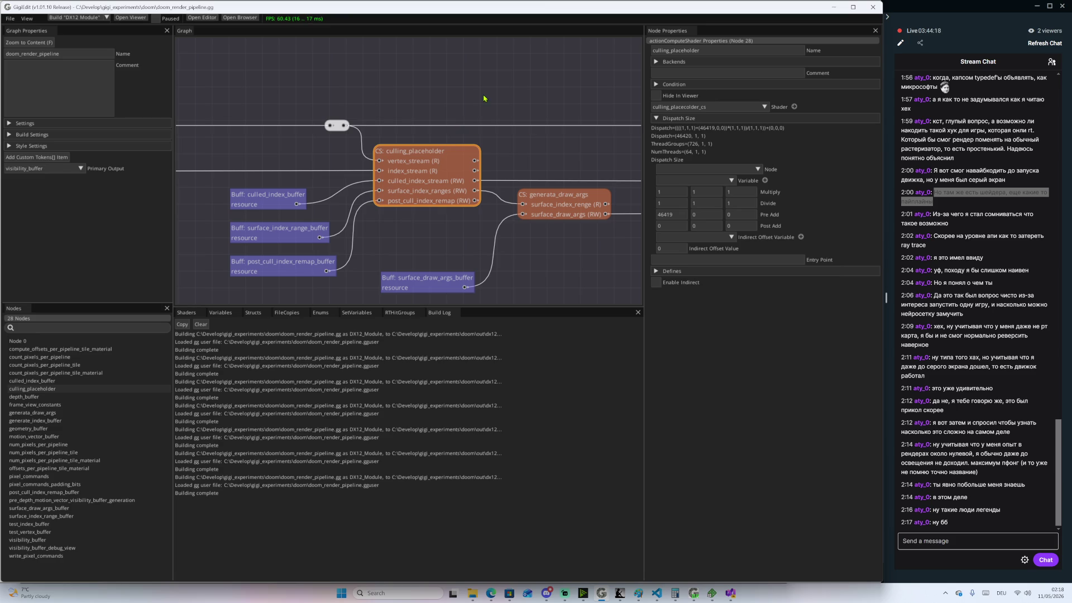
pyautogui.hscroll(2, 461, 96)
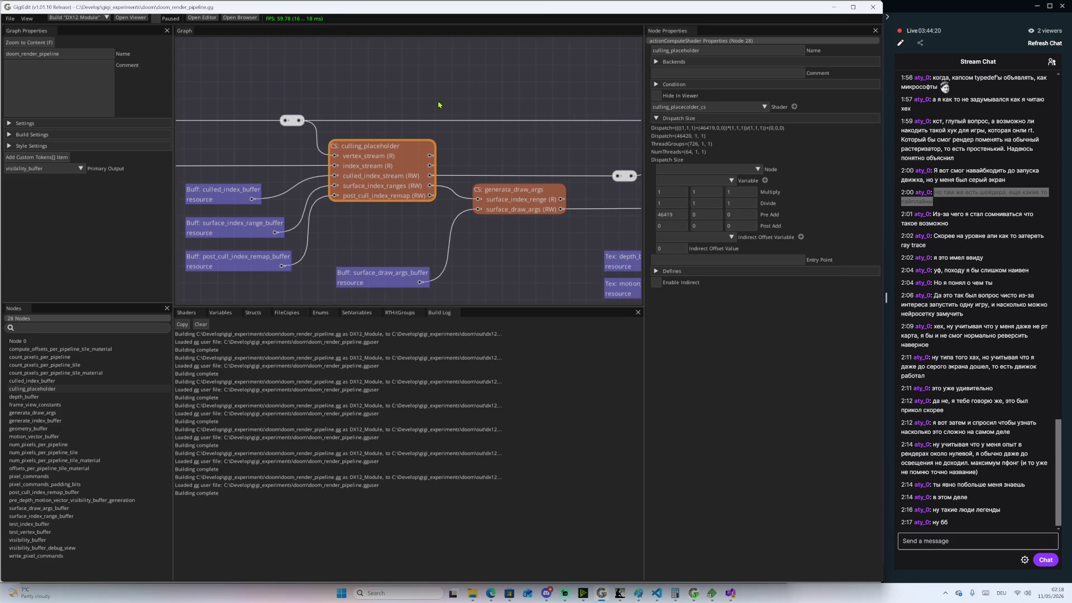
pyautogui.hscroll(-2, 406, 171)
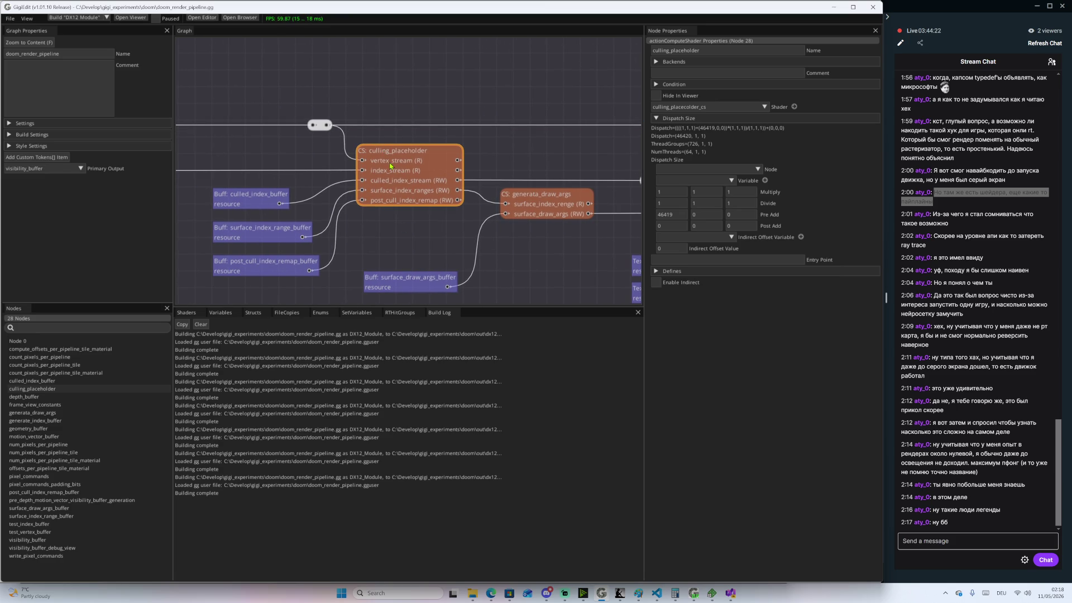
pyautogui.moveTo(505, 110); pyautogui.dragTo(408, 113)
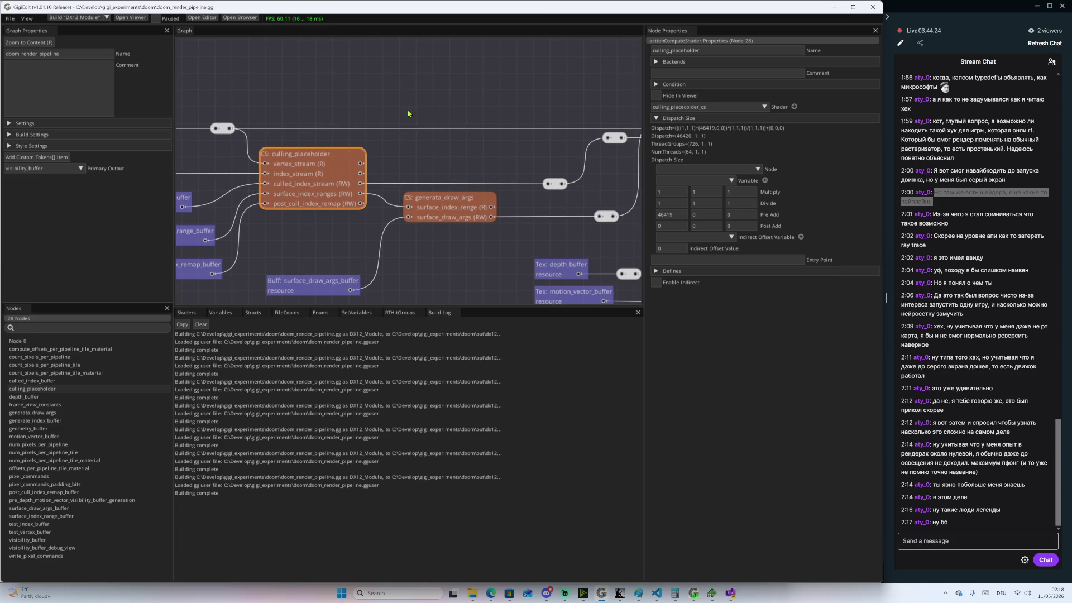
pyautogui.scroll(-4, 409, 114)
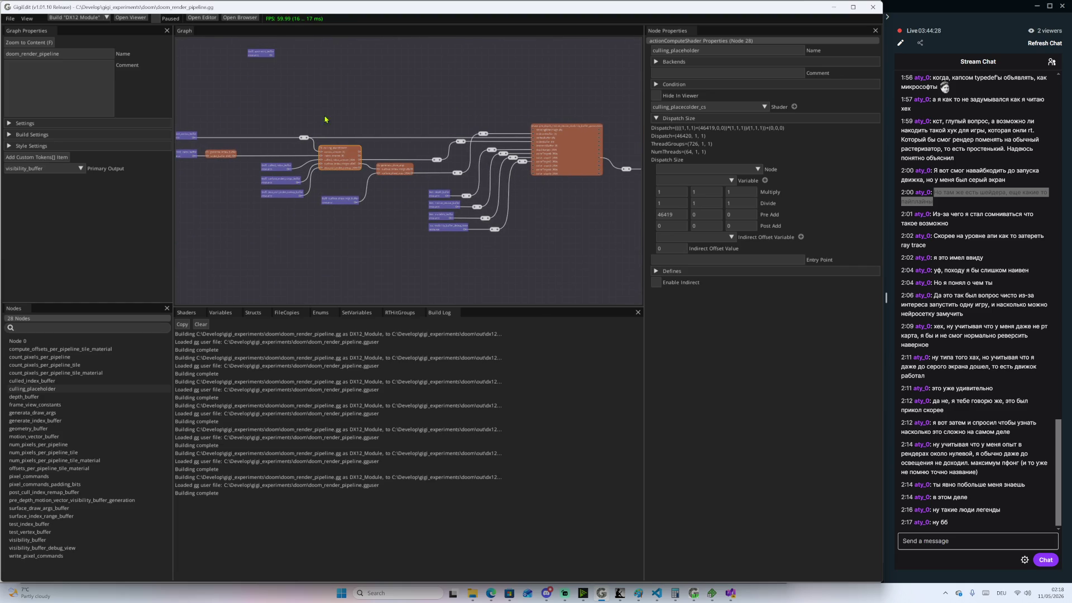
pyautogui.moveTo(406, 122); pyautogui.dragTo(515, 151)
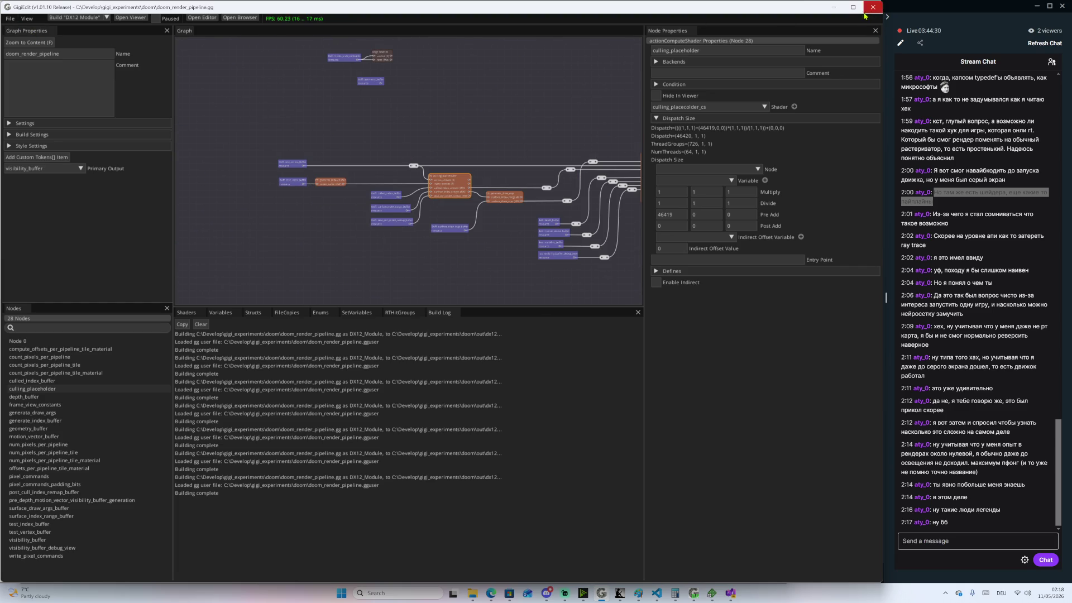
# Close GigiEdit and switch the Streamlabs Desktop broadcast to the 'end' scene
pyautogui.click(873, 7)
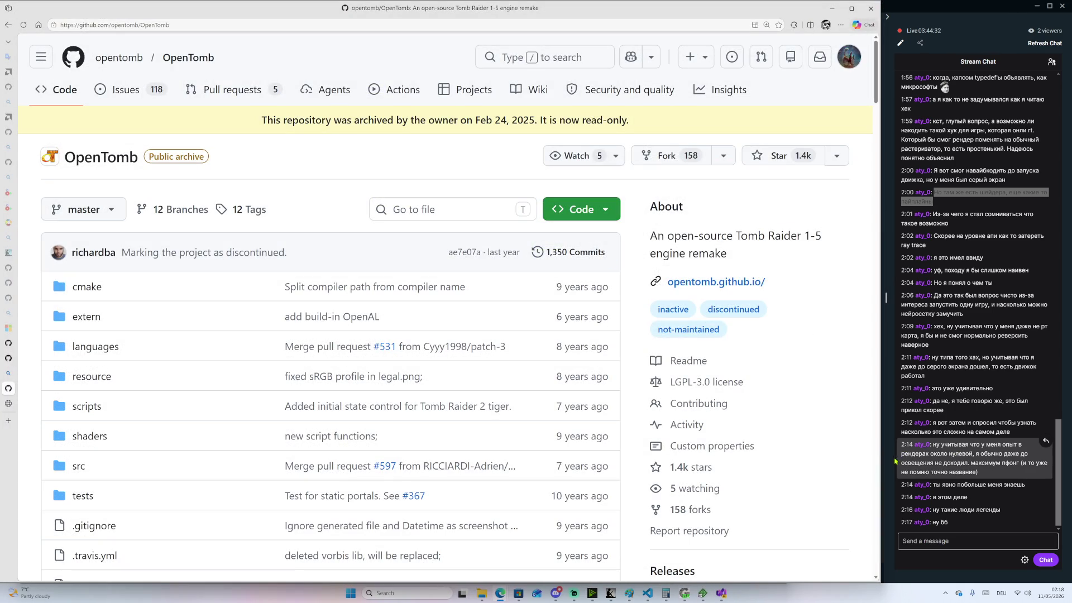
pyautogui.click(983, 4)
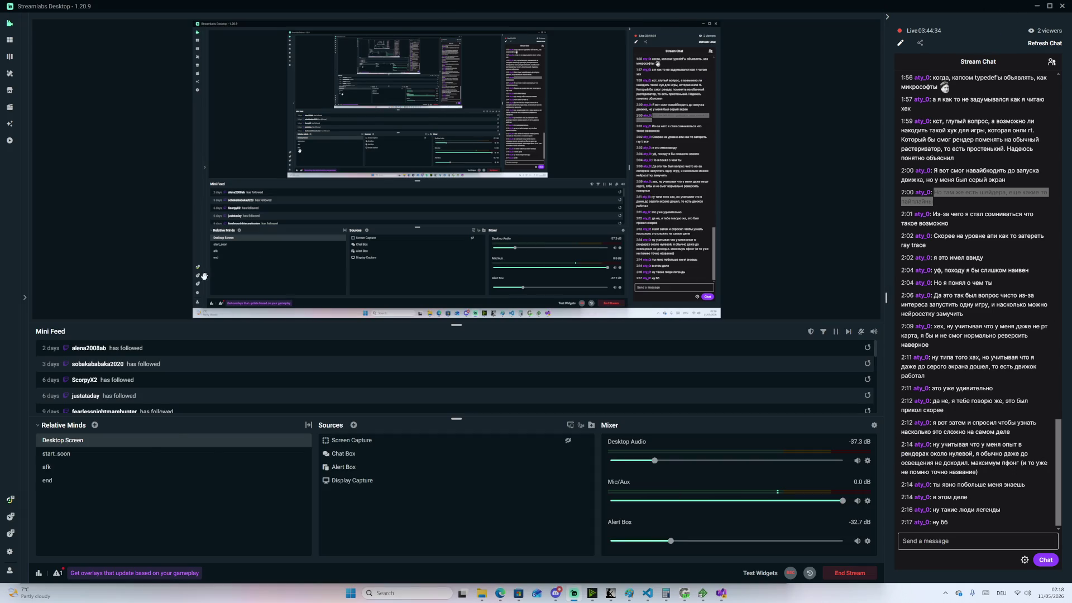
pyautogui.click(98, 481)
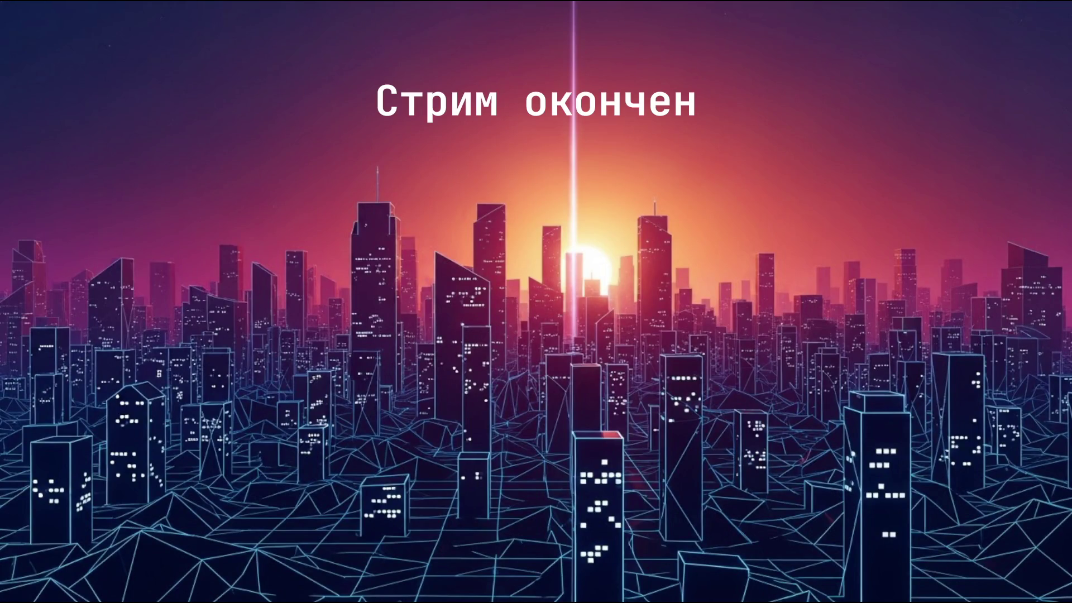